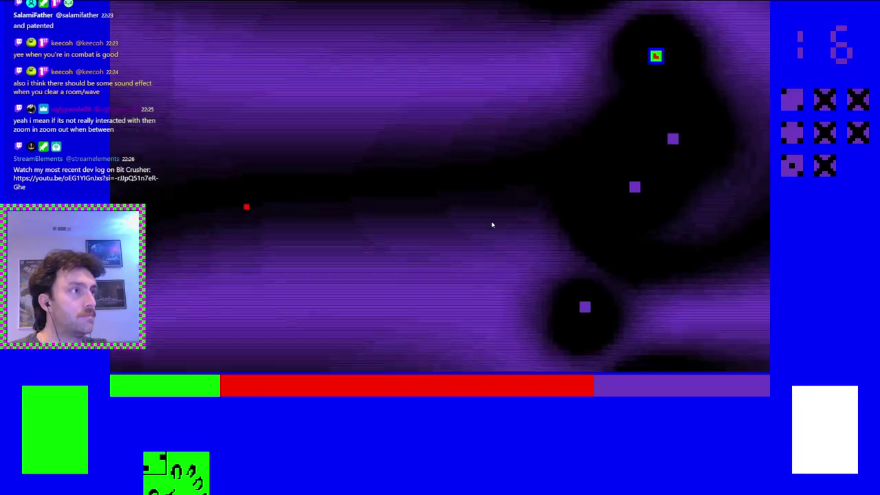
Step: Dash left, up, right and down-left through the room, fighting enemies until the Cowardly card appears
key(a)
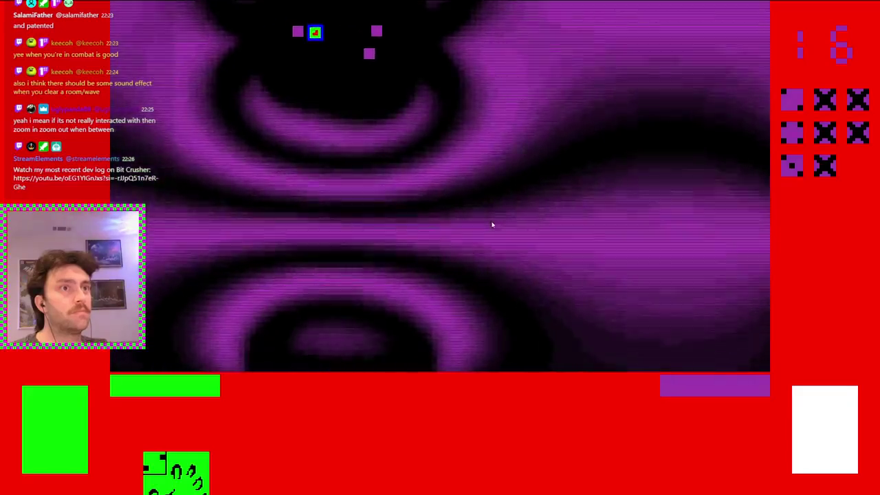
key(w)
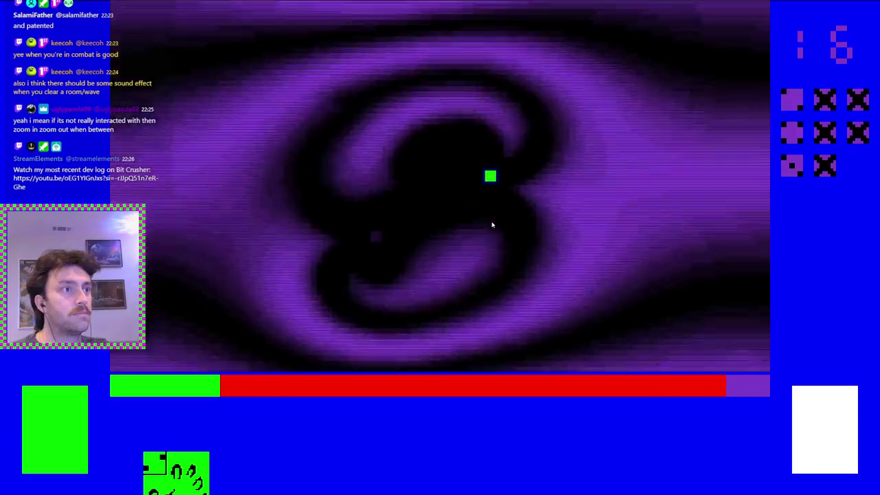
key(d)
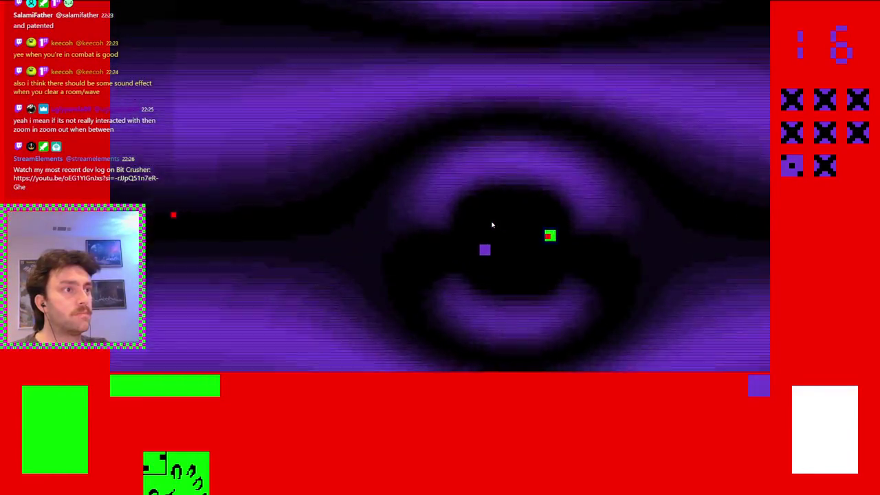
key(w)
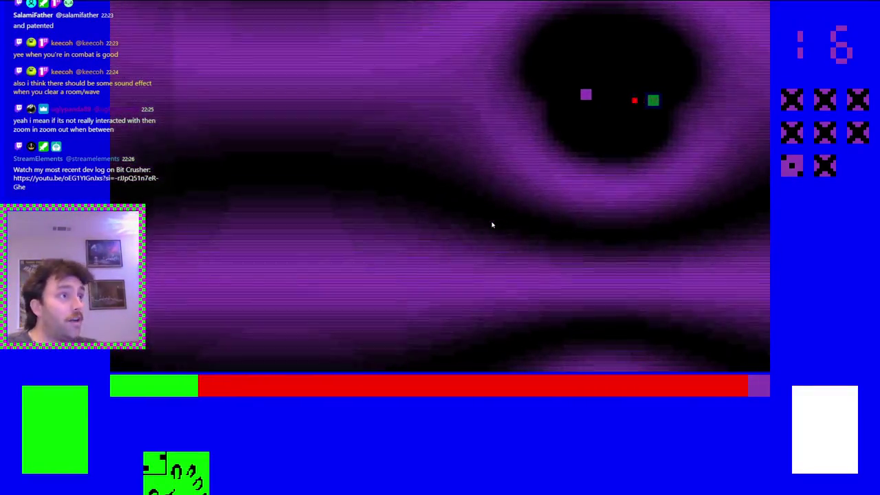
click(492, 225)
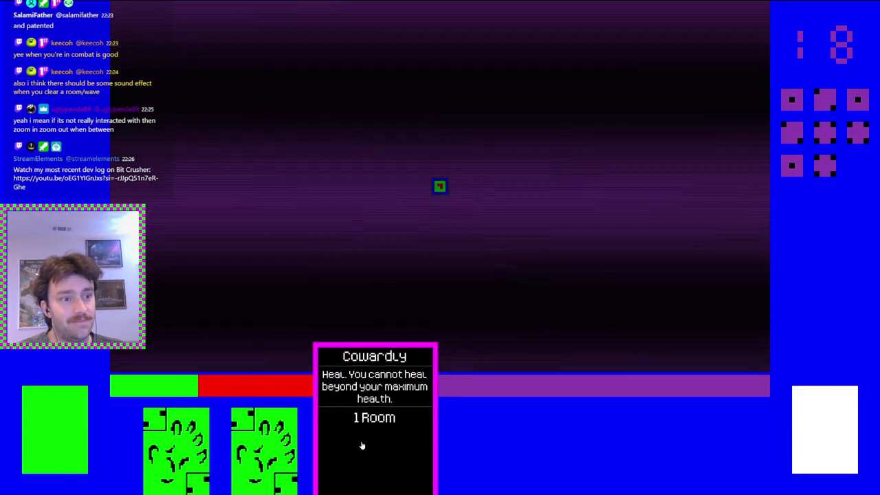
Step: Play the Cowardly card to heal, then dodge left and down-right among the enemies
click(358, 446)
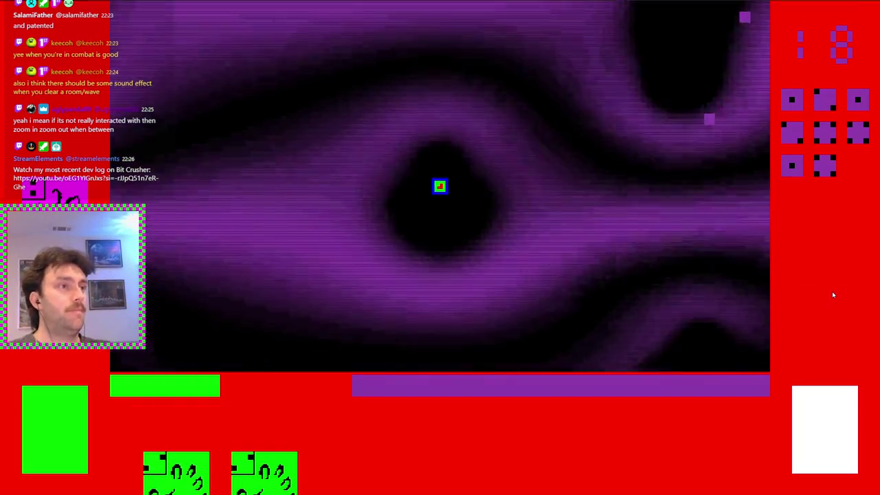
key(a)
key(d)
key(s)
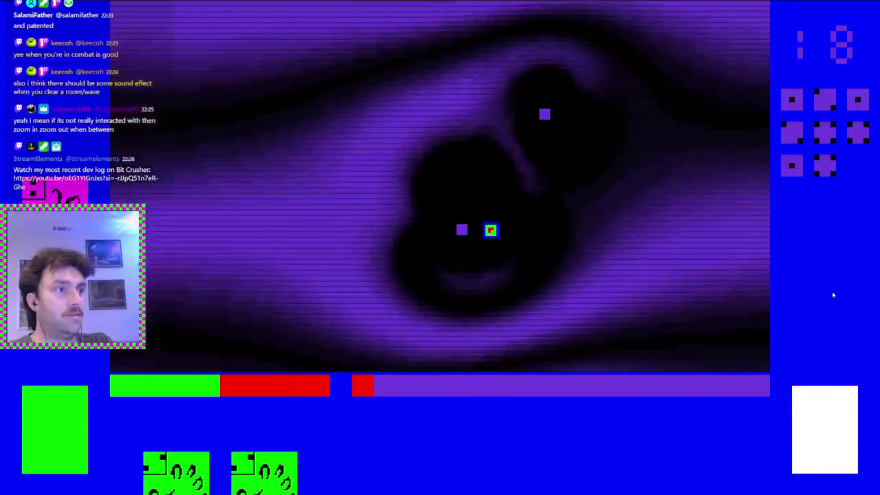
key(a)
key(w)
key(a)
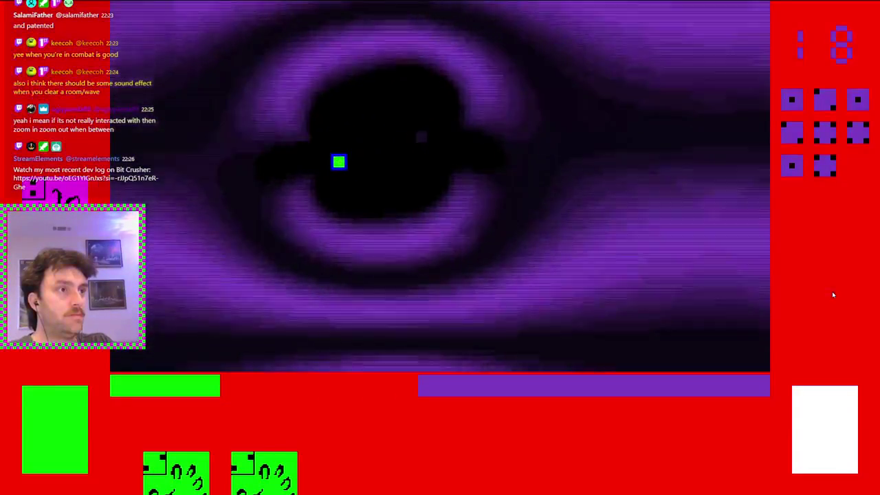
key(d)
key(s)
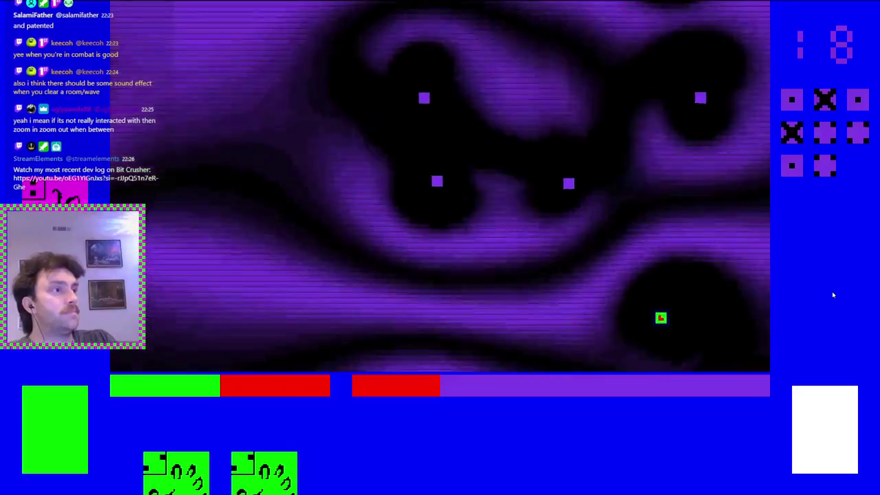
Step: Keep dashing up and down the room until every enemy falls and the counter reads 21
key(d)
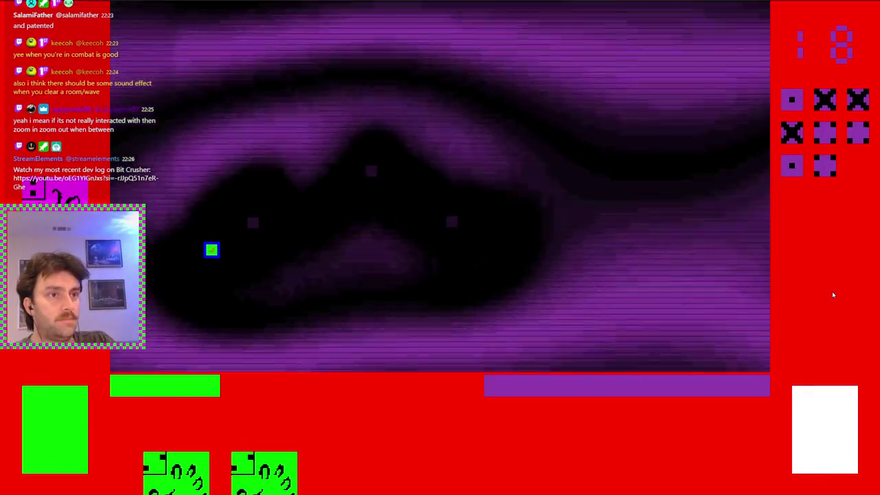
key(d)
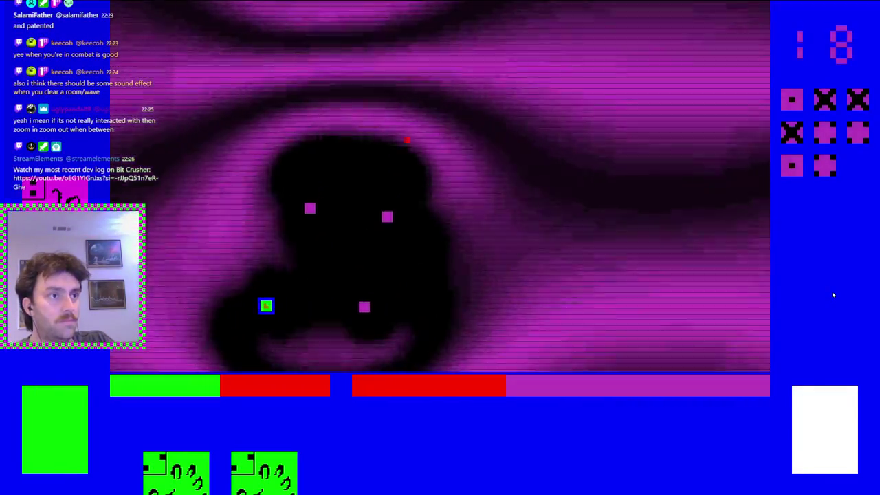
key(w)
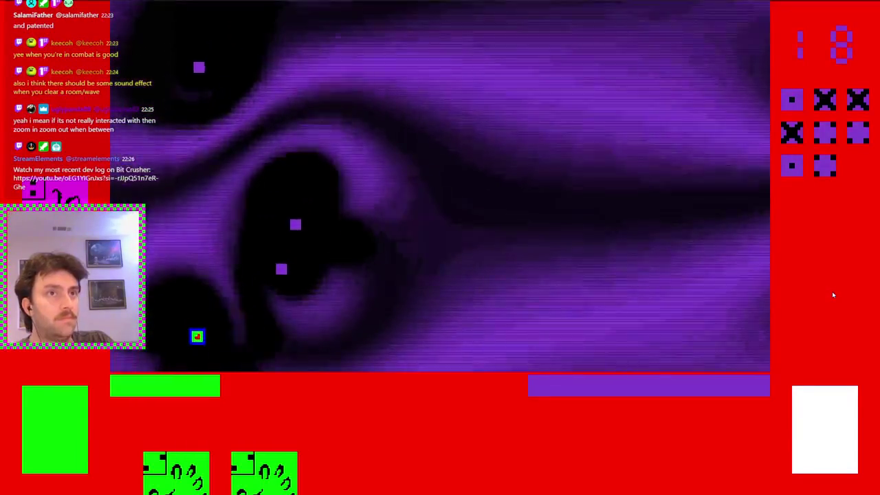
key(s)
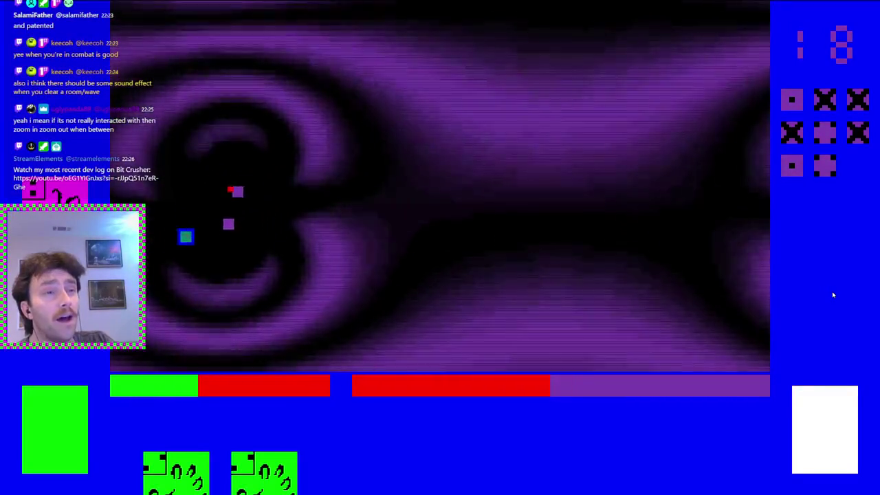
key(w)
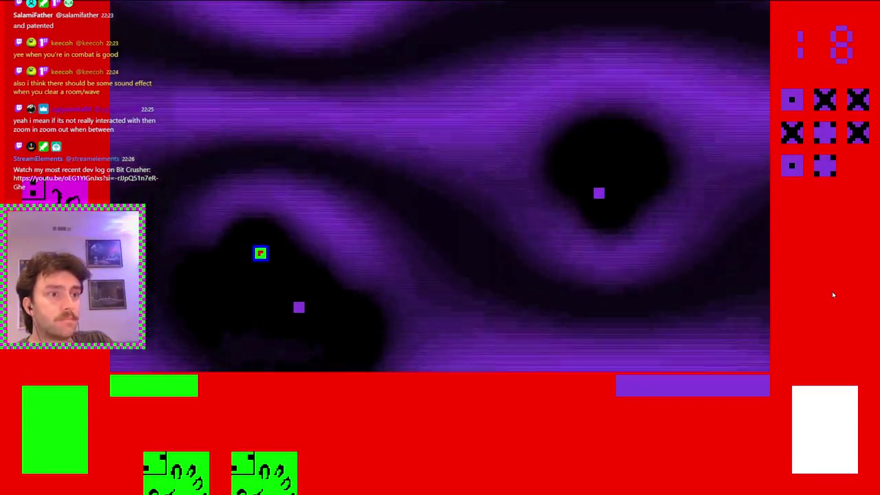
key(s)
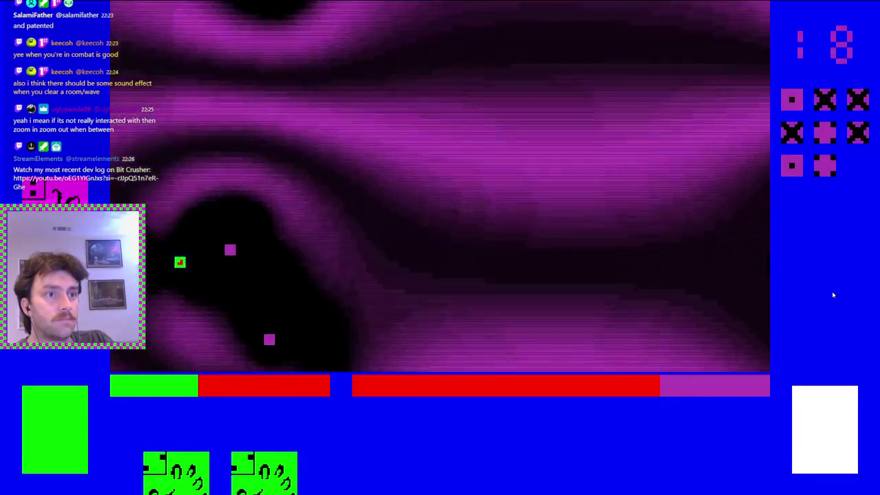
key(w)
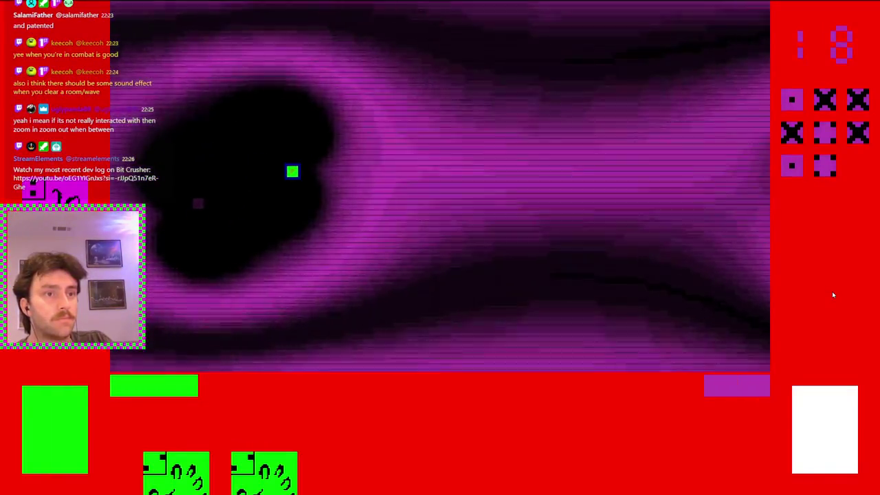
key(s)
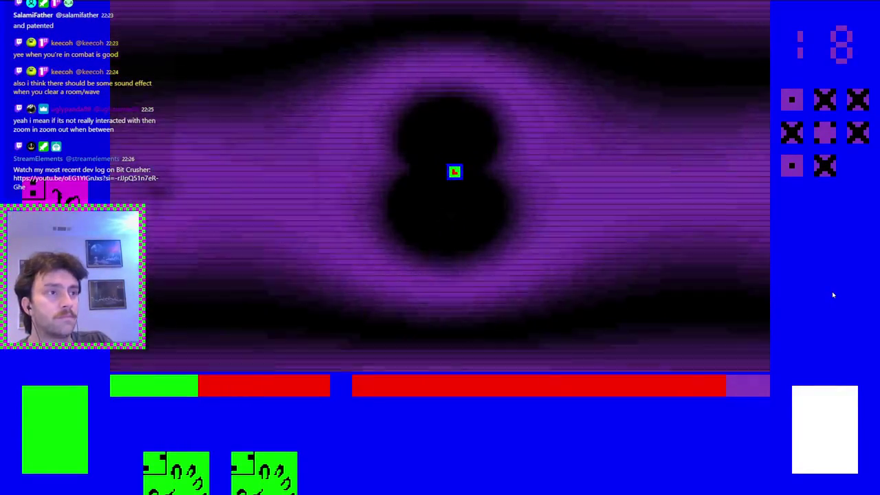
key(s)
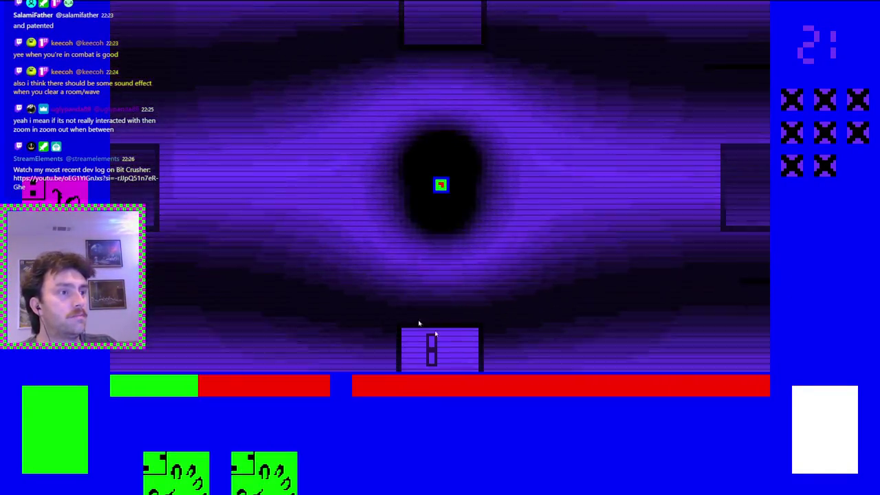
Step: Exit through the bottom door into the next room and dodge the spawning enemies
click(435, 333)
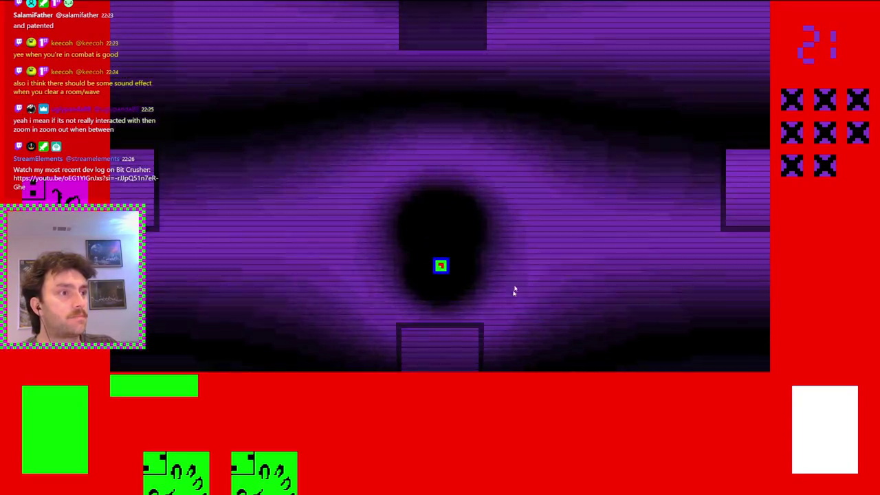
key(d)
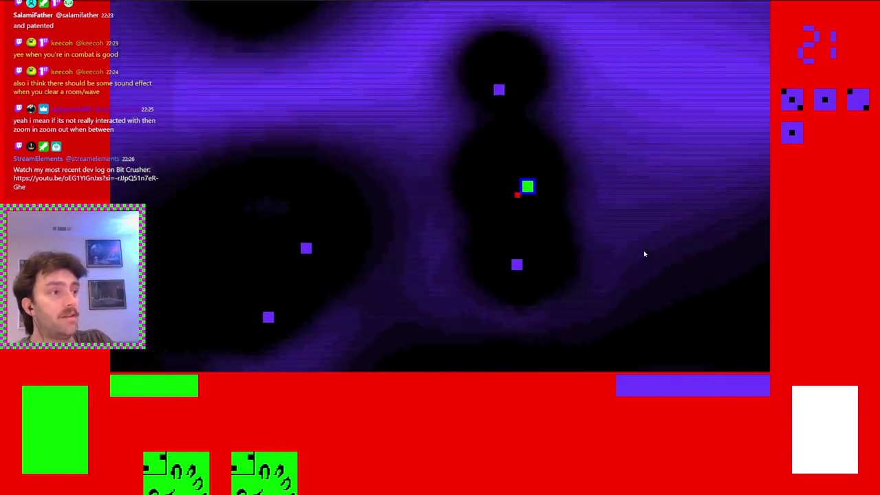
key(s)
key(a)
key(w)
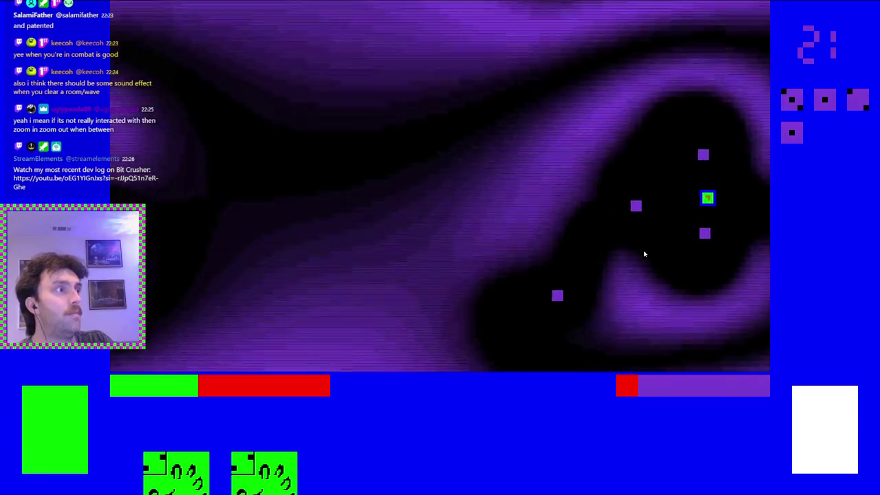
key(d)
key(s)
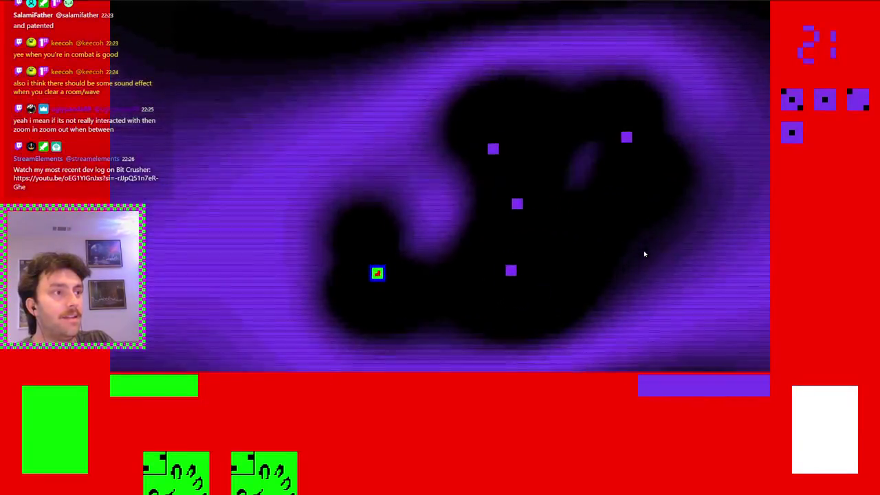
key(a)
Step: Weave around the new room defeating enemies until the counter reaches 22
key(w)
key(a)
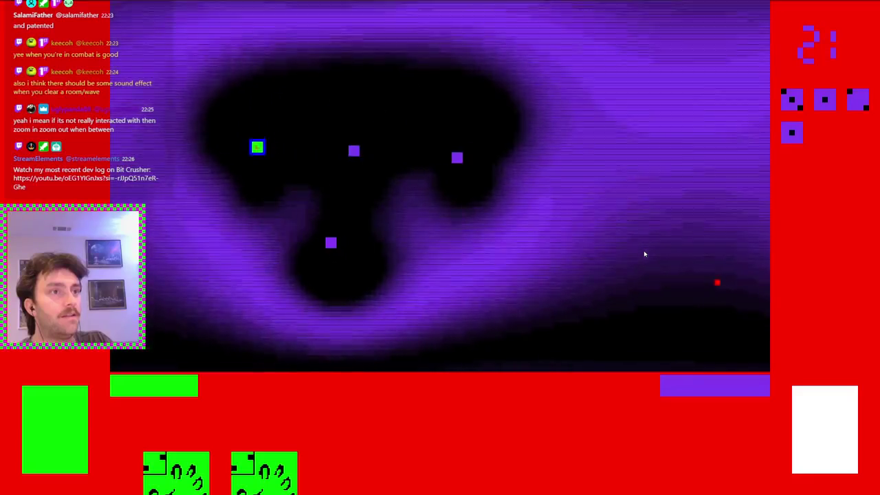
key(w)
key(a)
key(s)
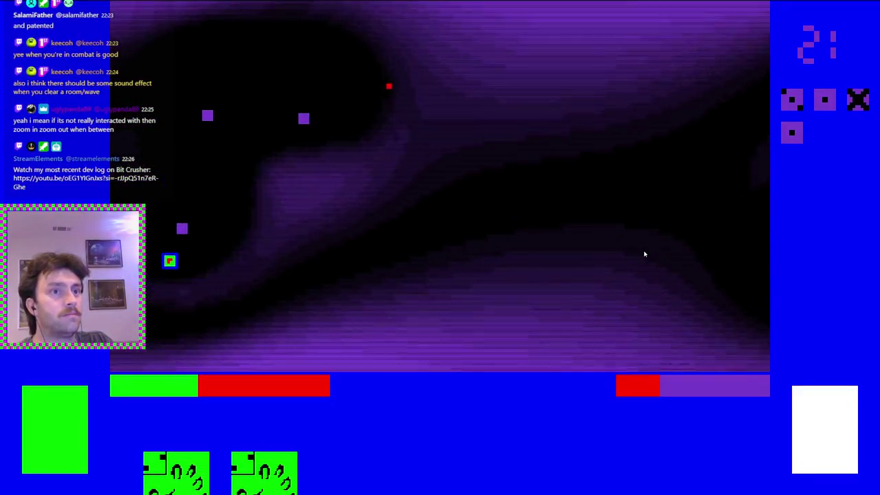
key(d)
key(d)
key(w)
key(a)
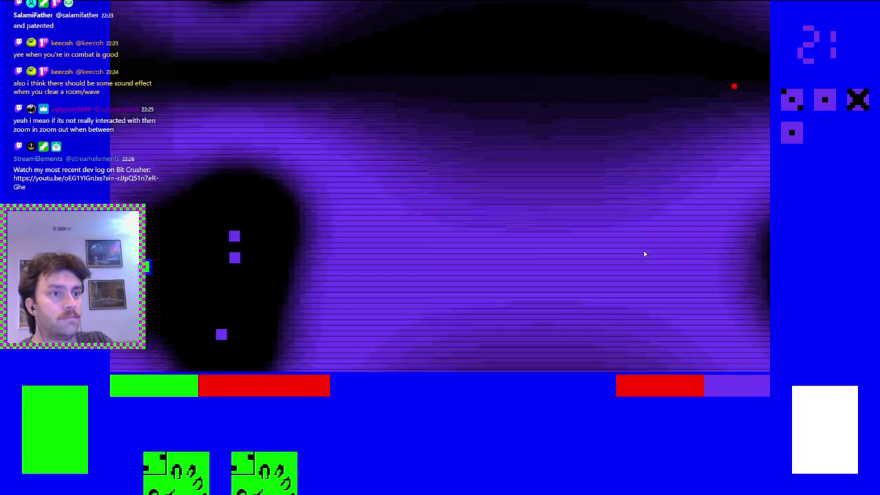
key(a)
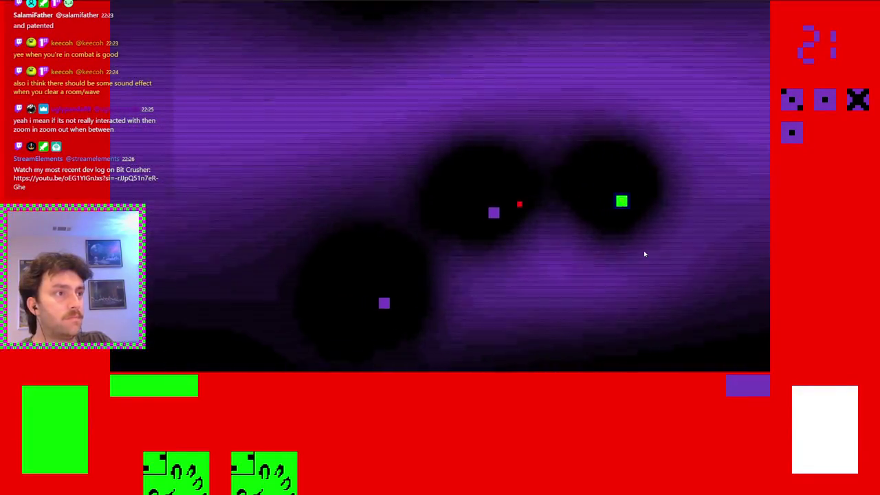
key(a)
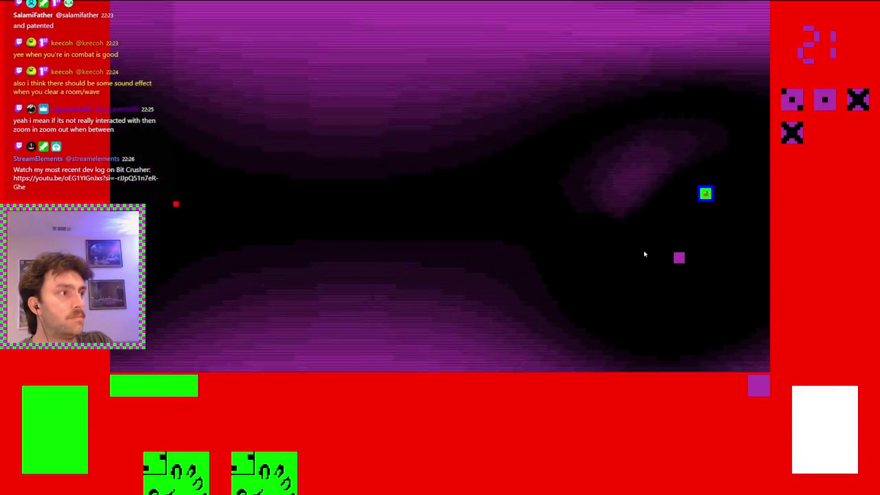
key(a)
key(s)
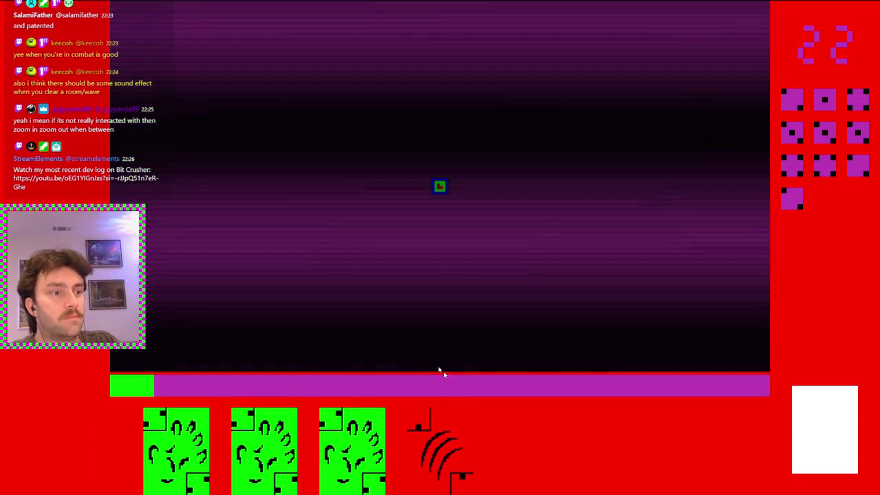
Step: Play the Ferocious card for faster recharging and steer up-left toward the enemies
mouse_move(459, 418)
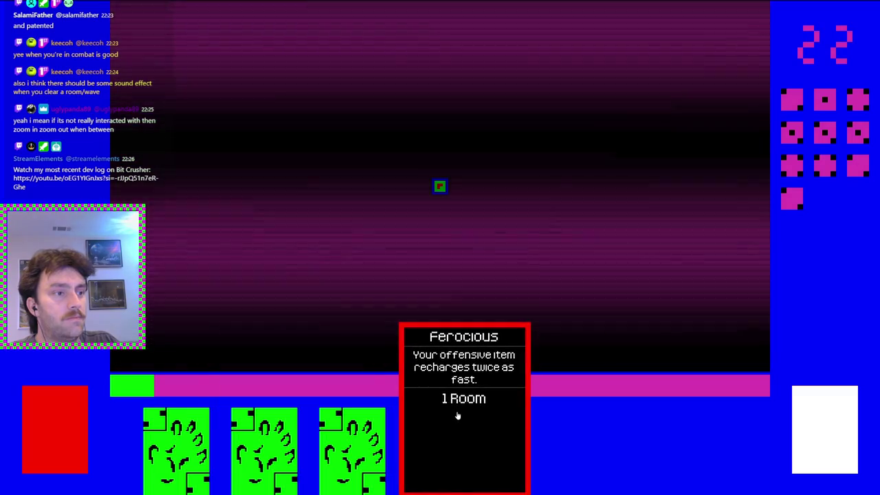
click(459, 416)
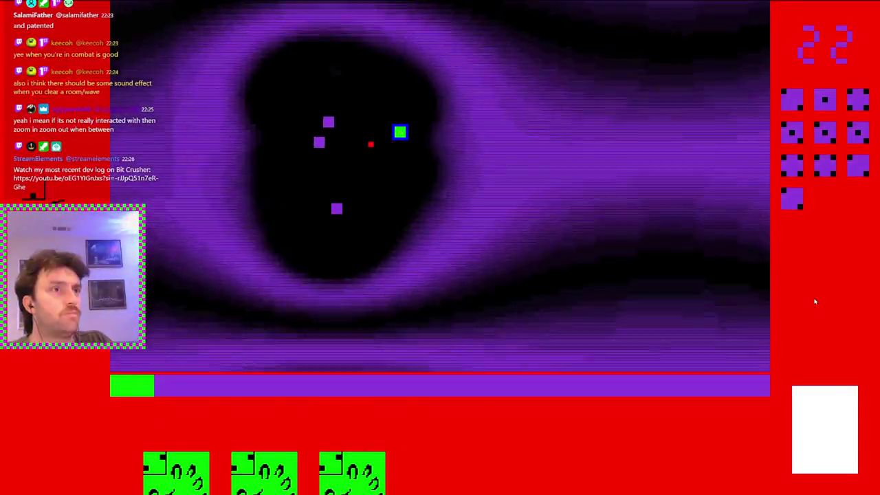
key(s)
key(a)
key(a)
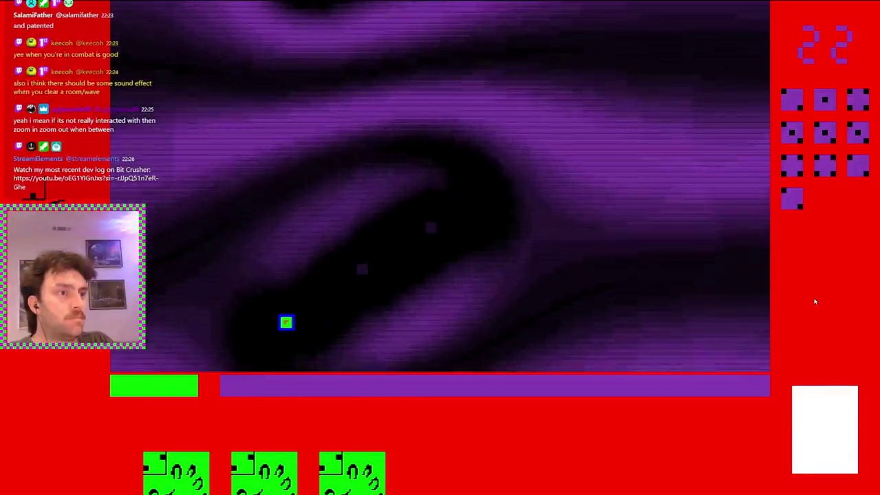
key(w)
key(a)
key(w)
key(w)
key(d)
key(a)
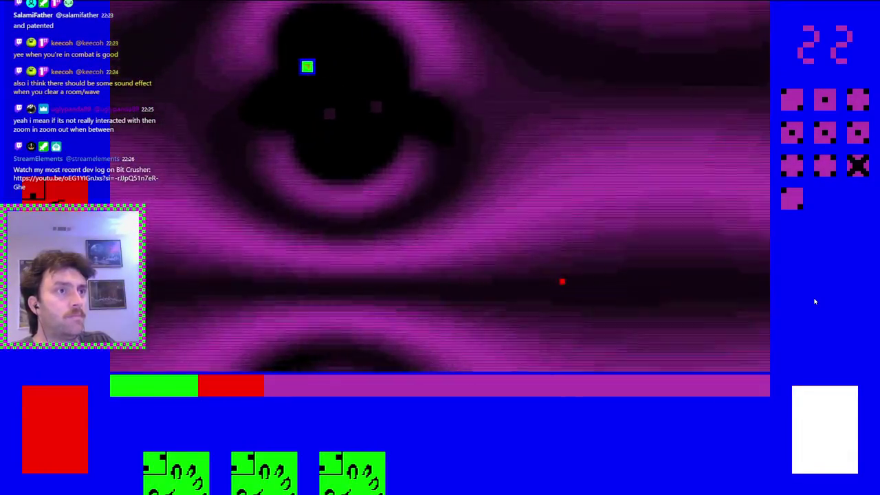
key(s)
Step: Dodge down and left across the arena, then circle back to attack the enemies
key(a)
key(s)
key(a)
key(d)
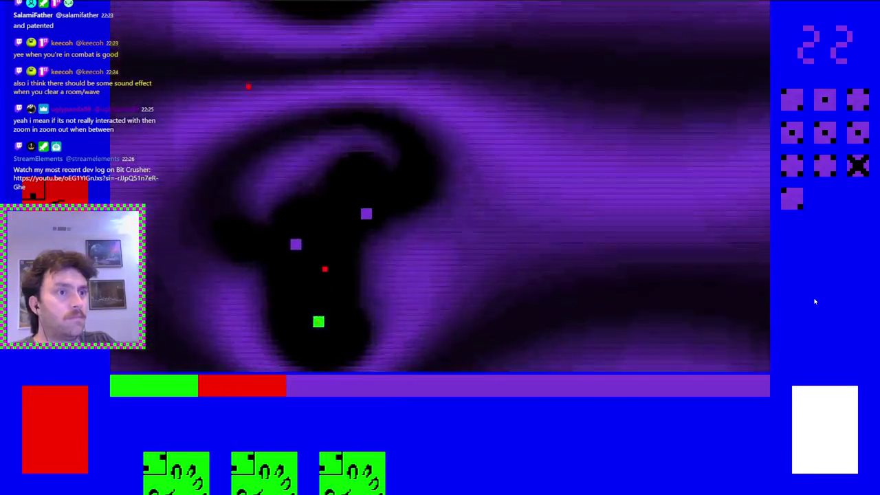
key(a)
key(w)
key(w)
key(d)
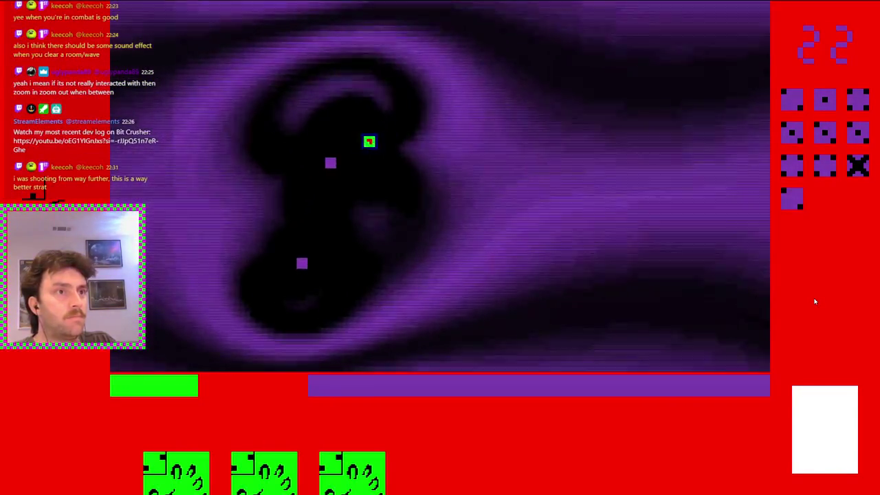
key(w)
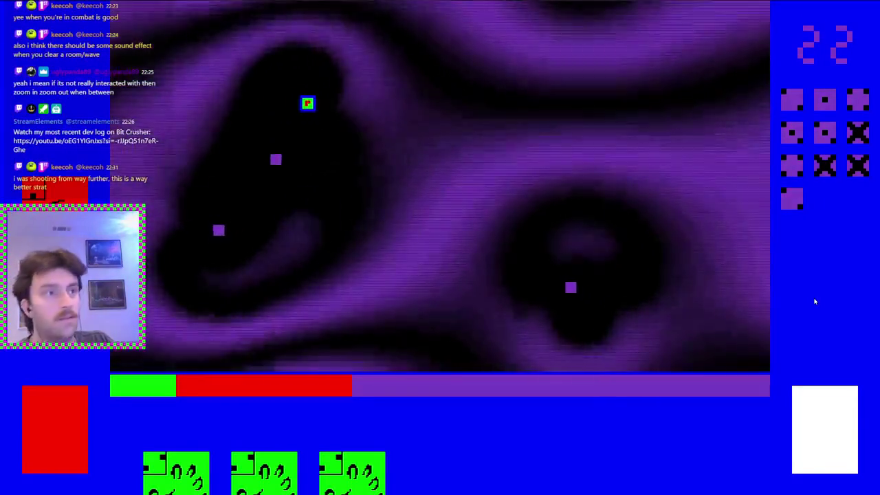
key(d)
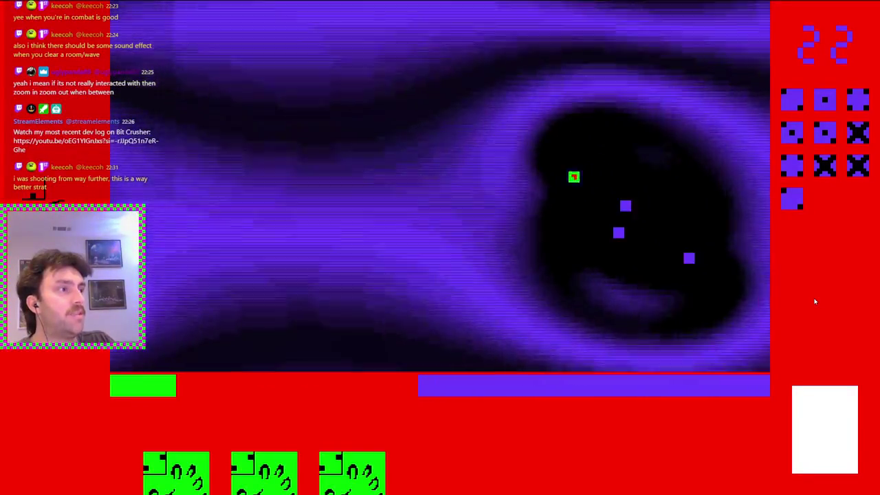
key(a)
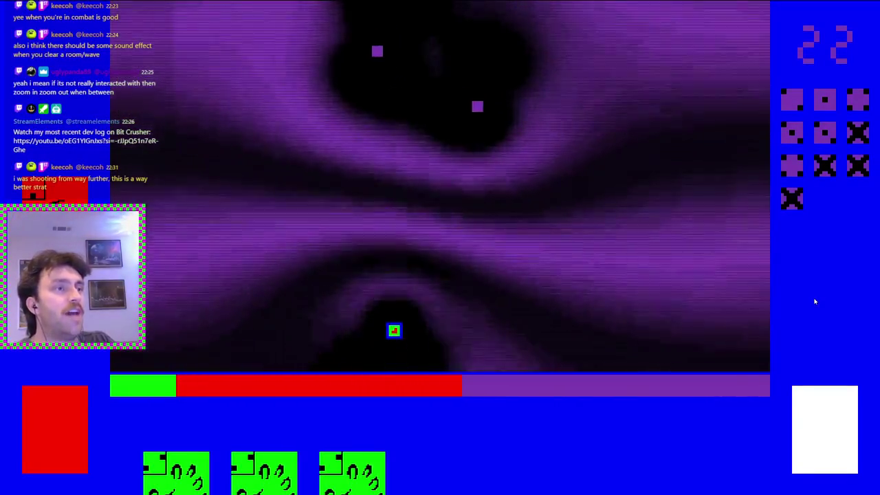
key(d)
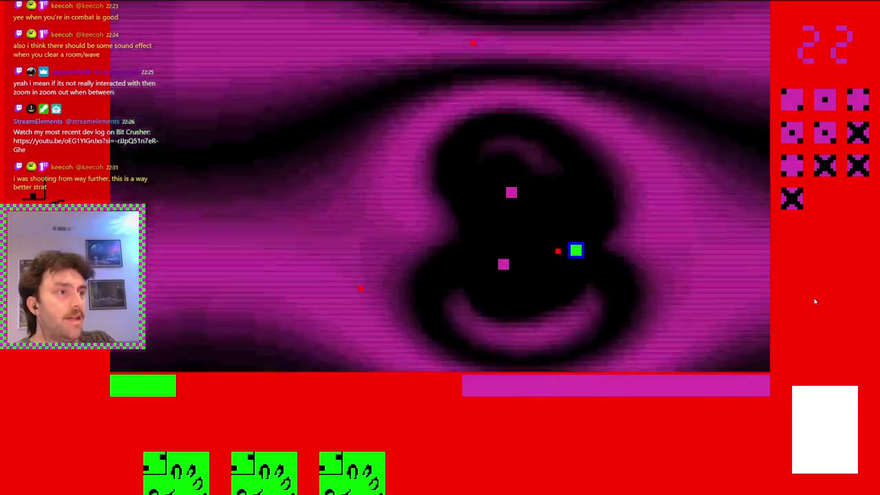
key(w)
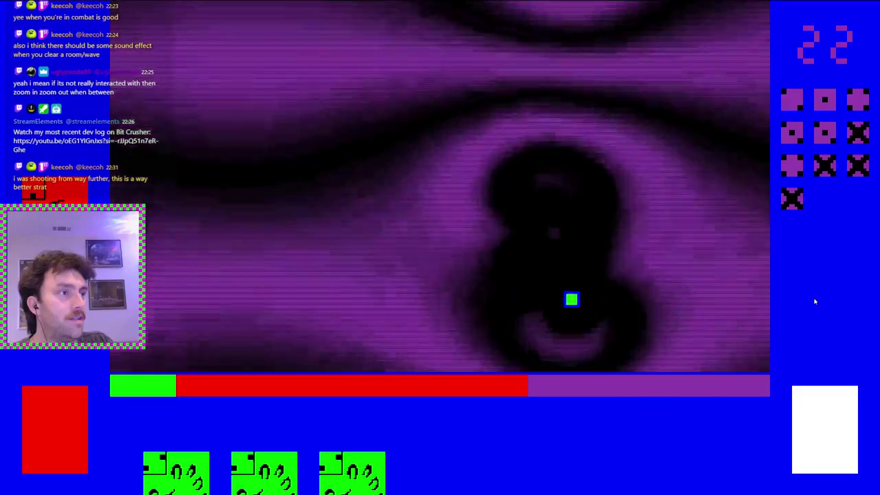
key(w)
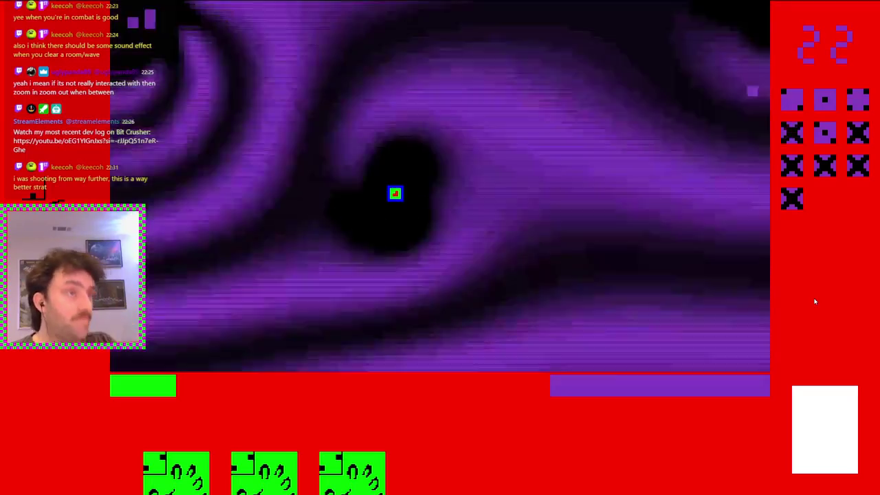
Step: Dash around until the last enemy is defeated and the counter reaches 25
key(d)
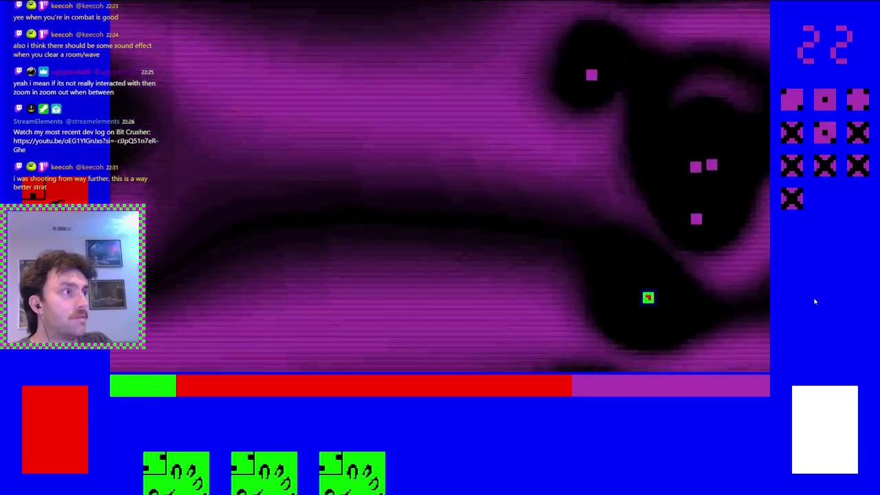
key(a)
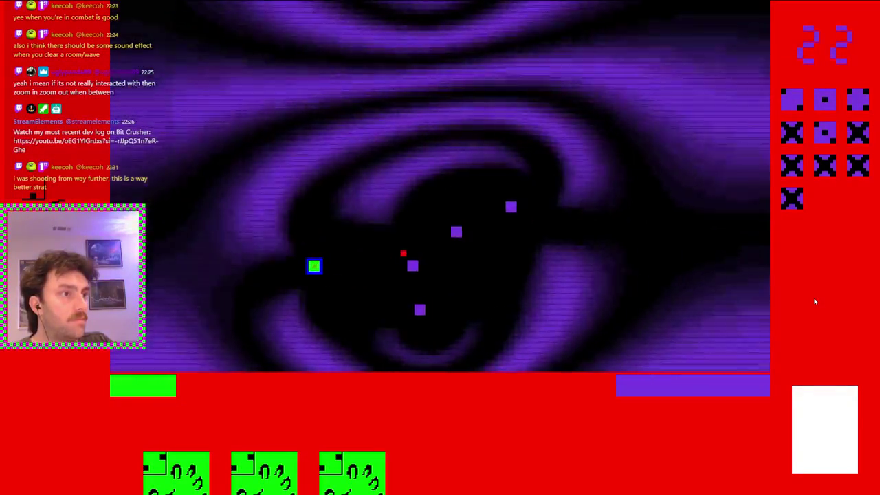
key(a)
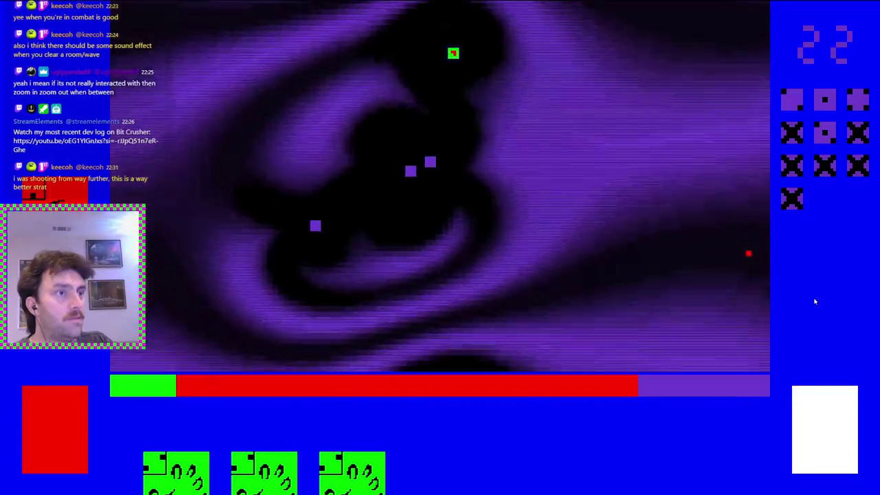
key(w)
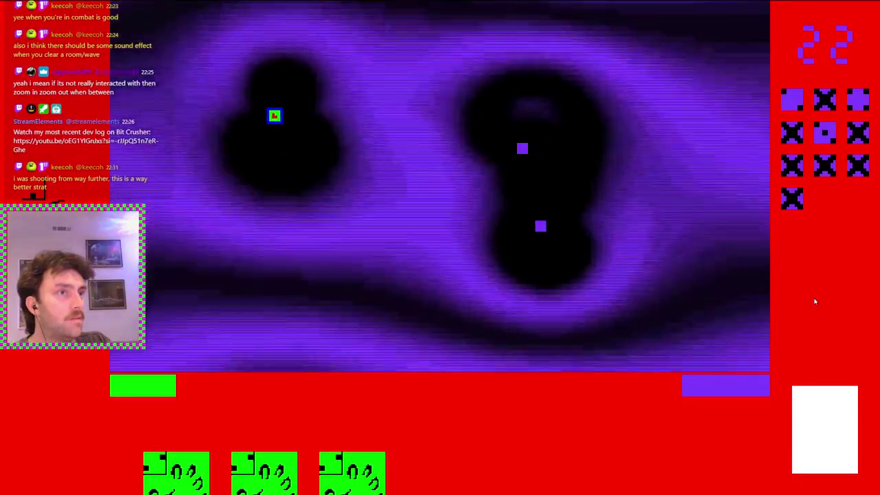
key(a)
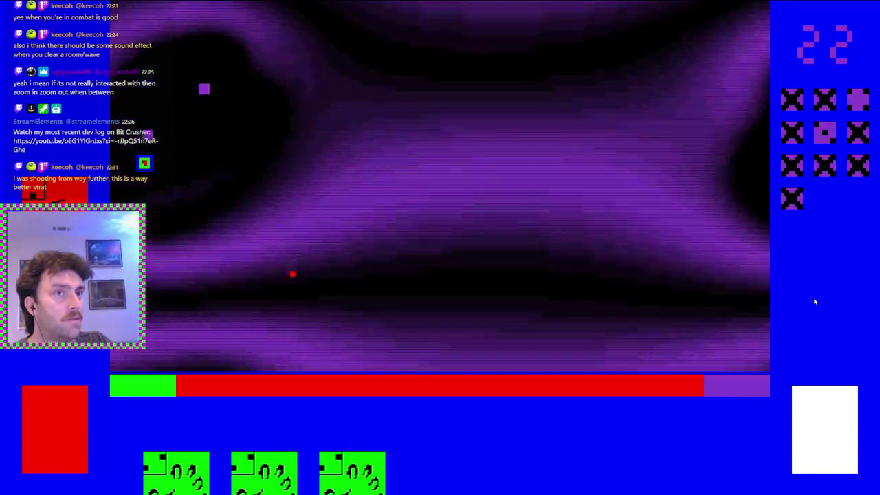
key(s)
key(d)
key(d)
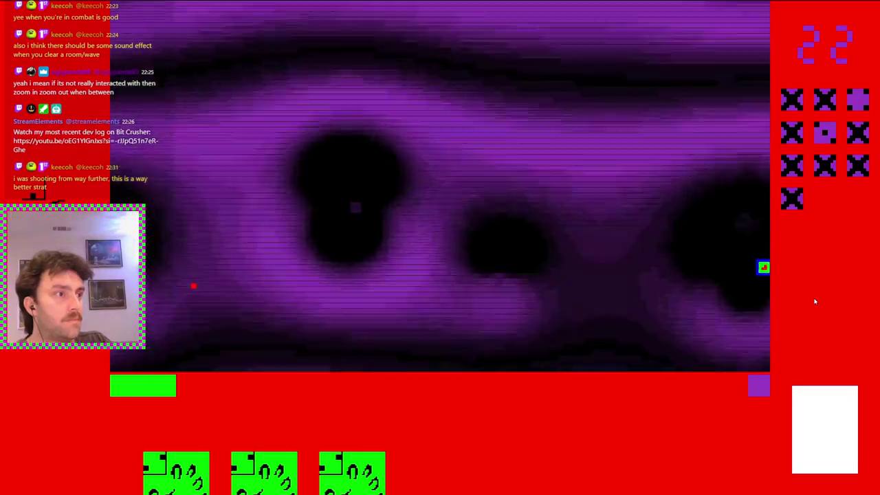
key(w)
key(s)
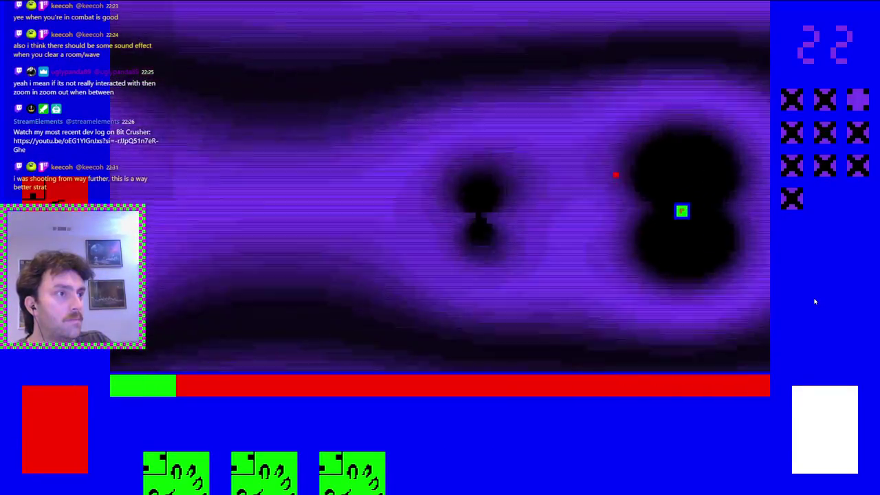
key(a)
key(a)
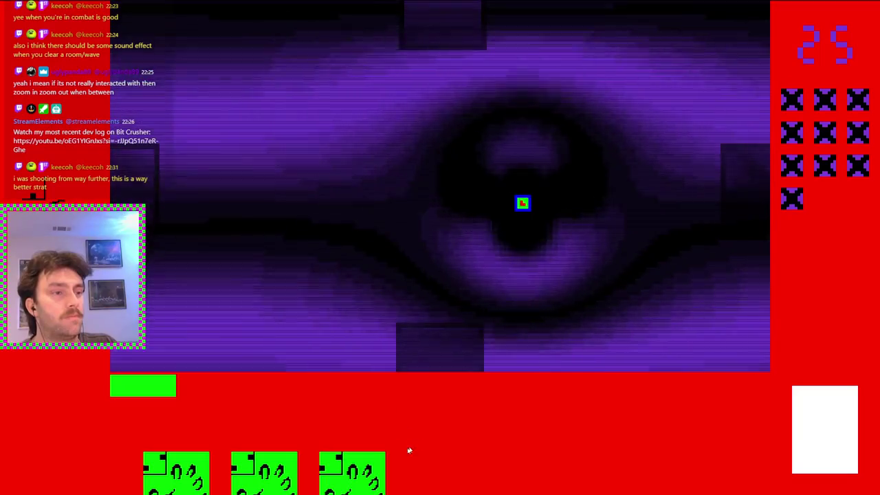
Step: Leave the cleared room through the bottom door and play the Repulsed card
mouse_move(342, 481)
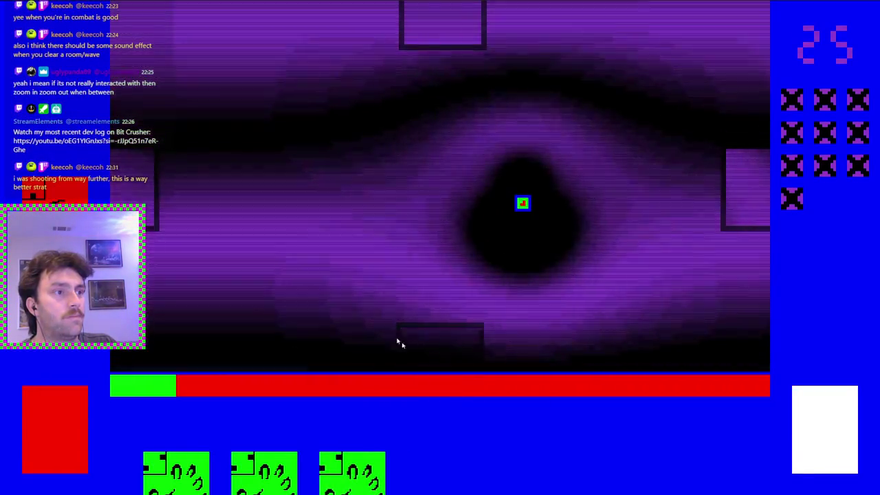
key(s)
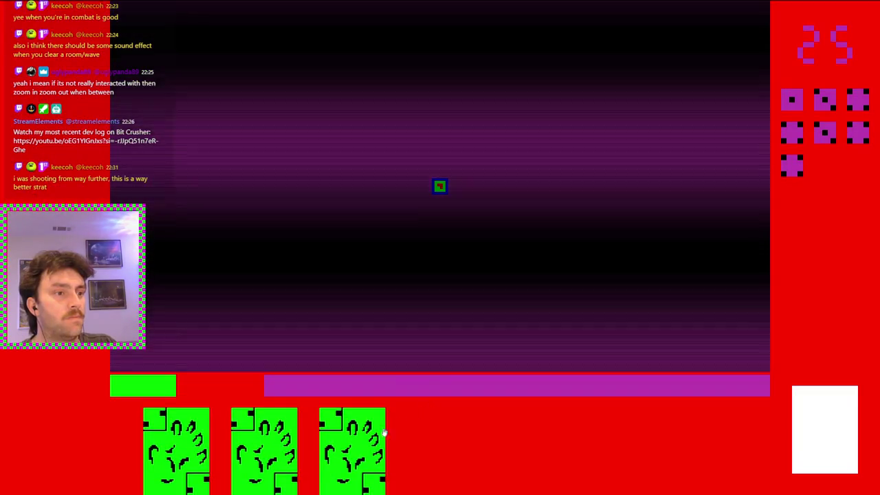
click(384, 433)
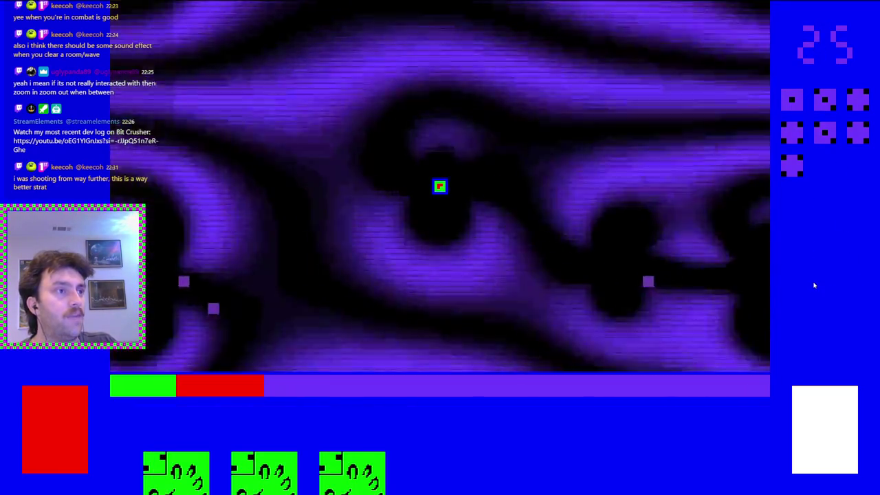
Step: Fight through the new wave, finishing the purple enemy to cross off another room tile
key(d)
key(w)
key(w)
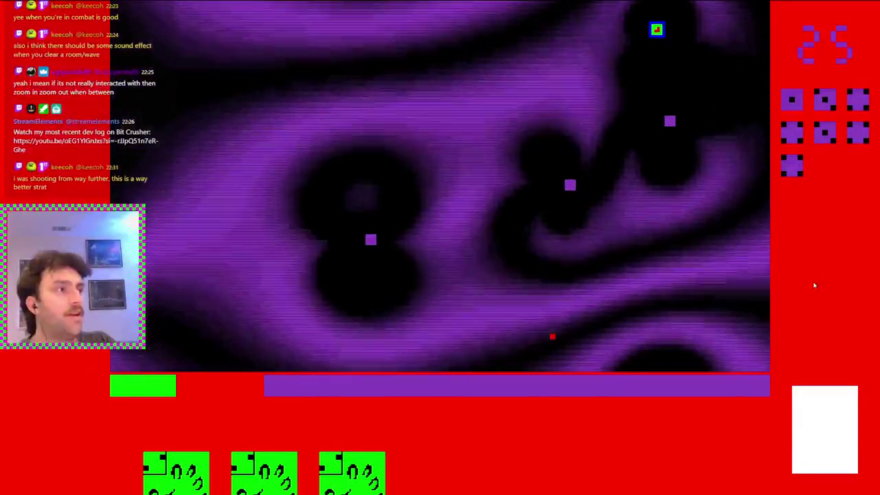
key(a)
key(a)
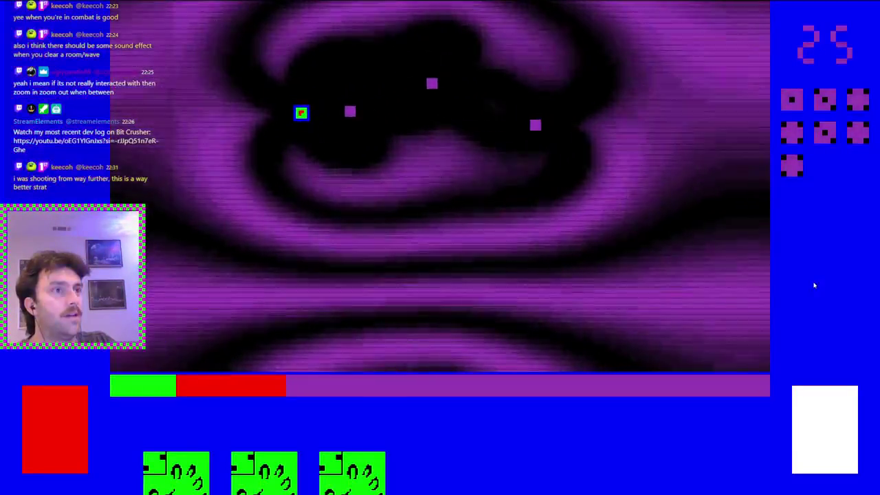
key(s)
key(w)
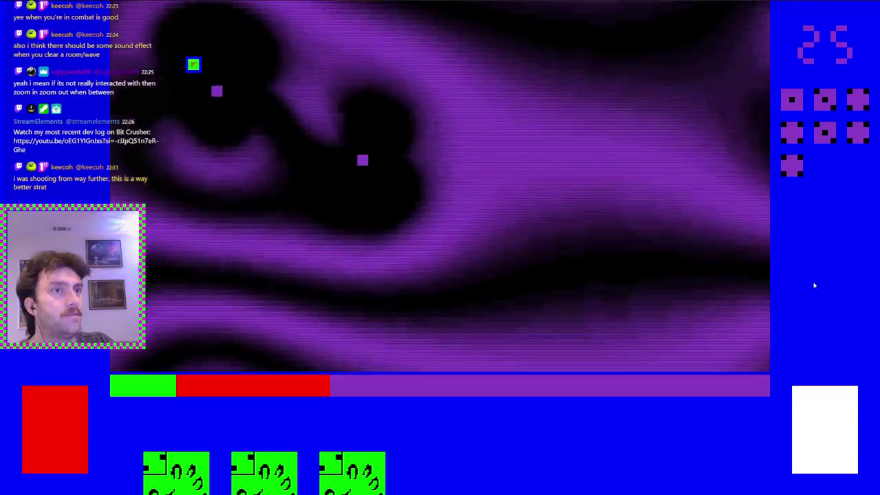
key(d)
key(s)
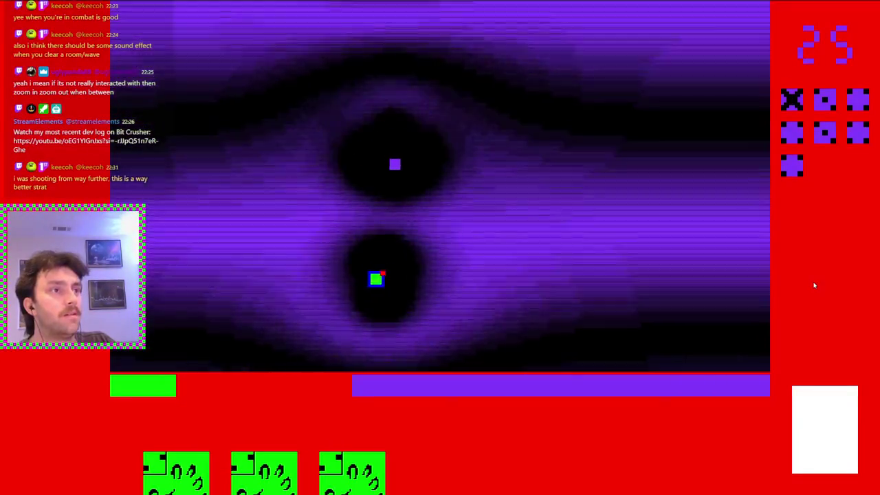
key(a)
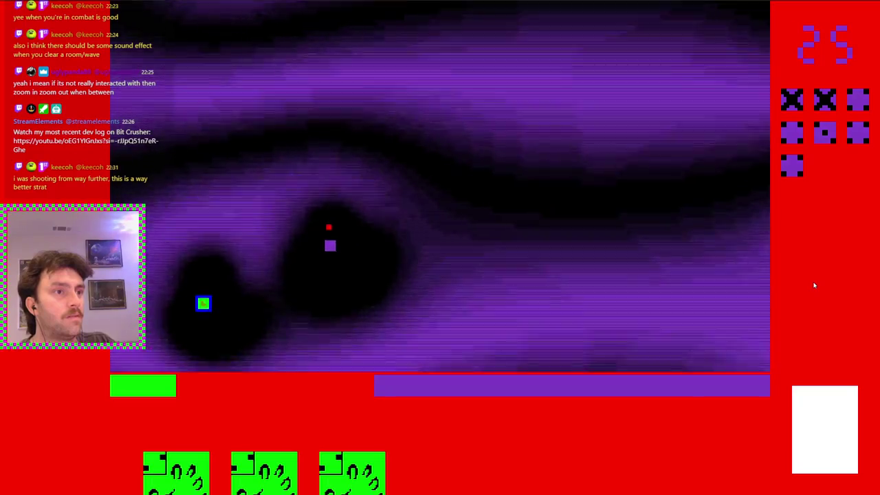
key(w)
key(d)
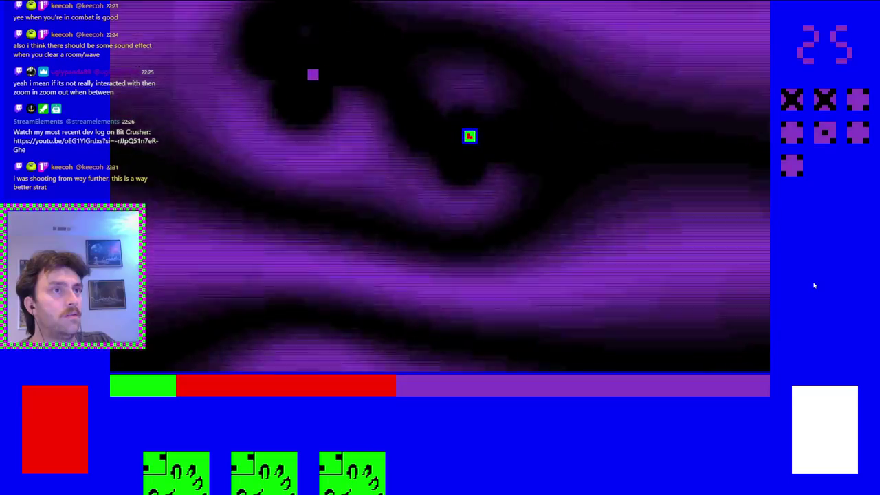
key(w)
key(d)
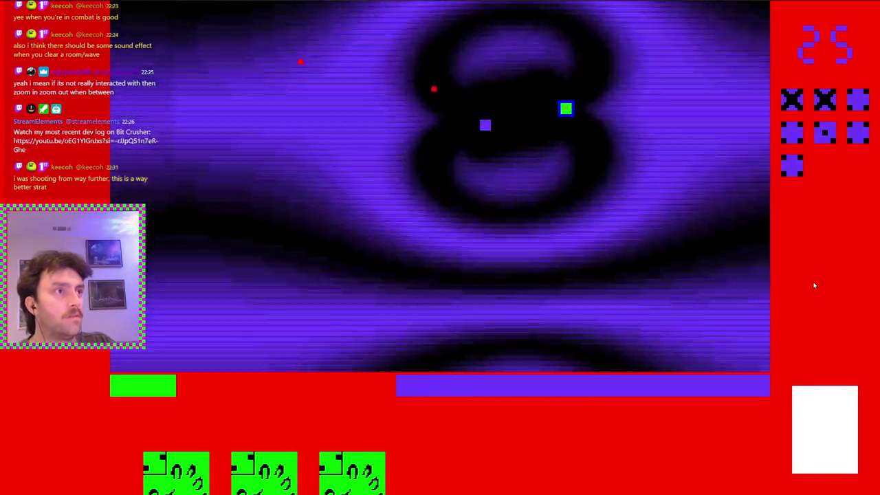
key(d)
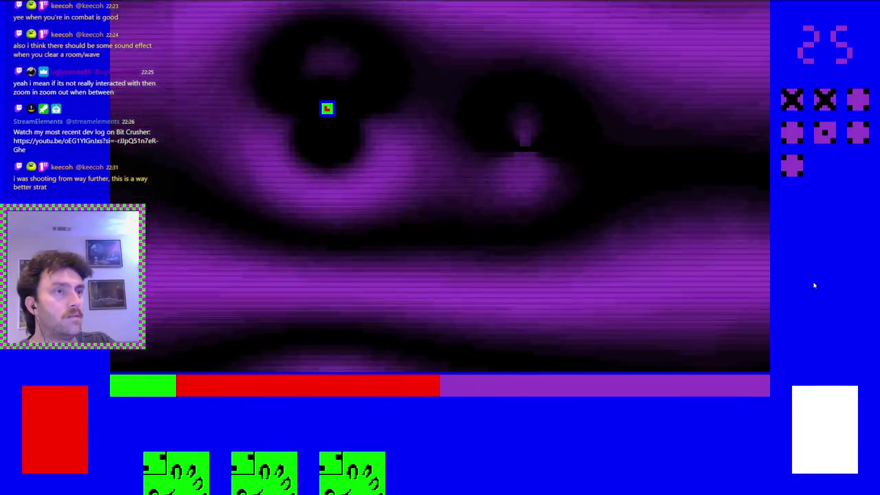
key(d)
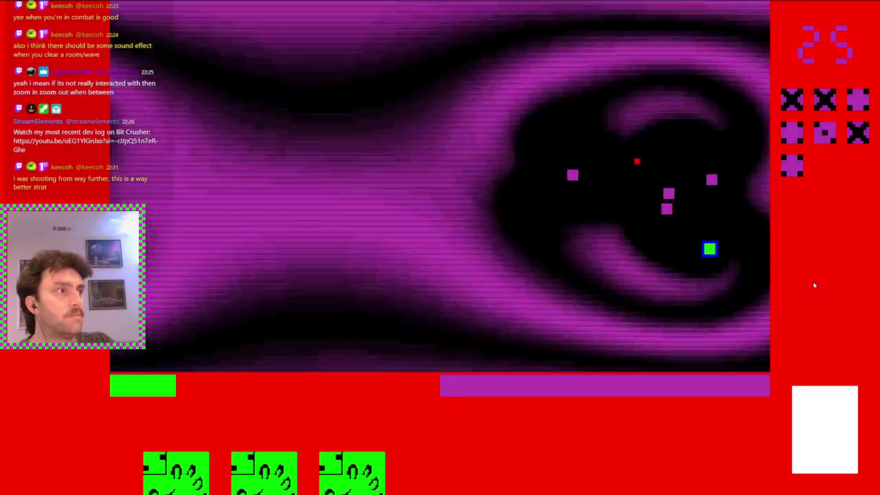
Step: Dodge the enemies along the top of the arena and back across the middle
key(d)
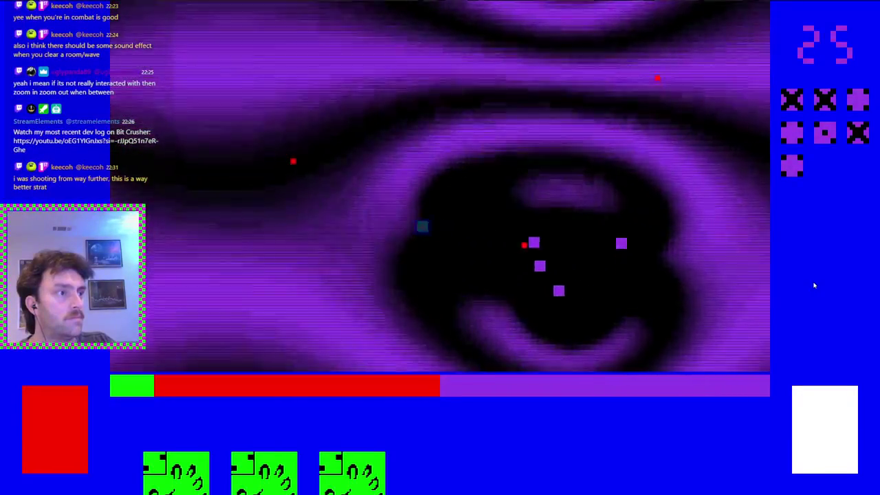
key(a)
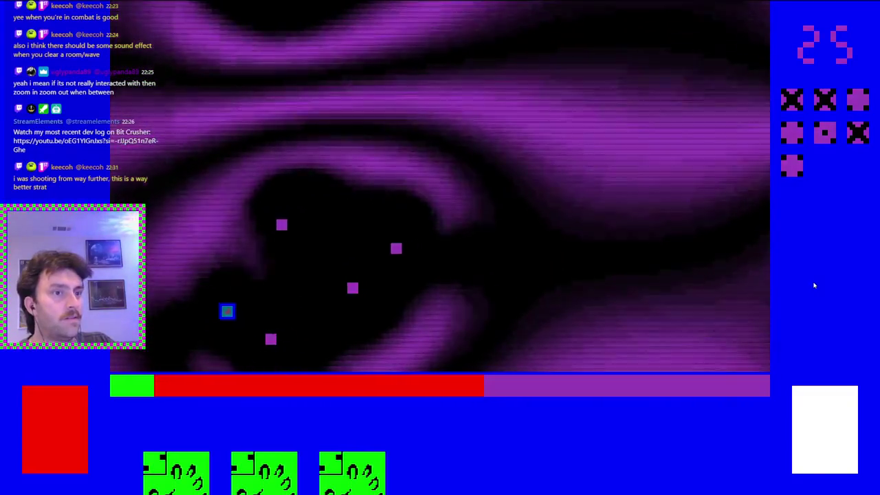
key(w)
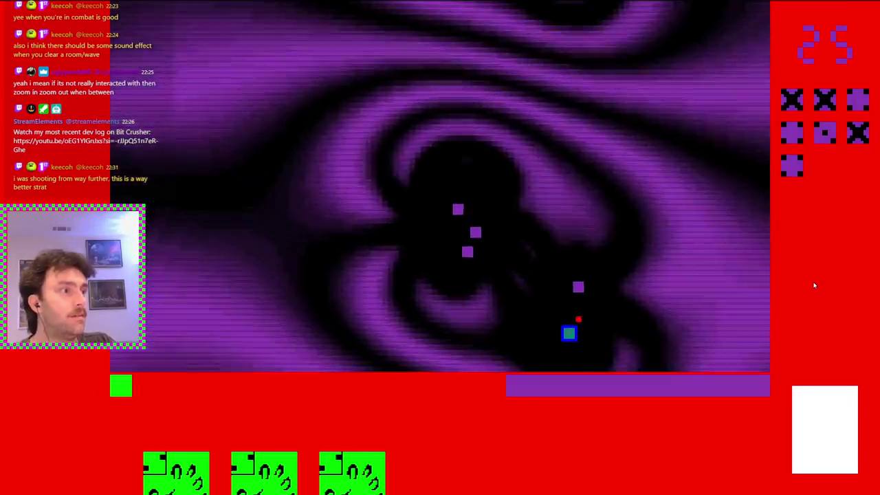
key(w)
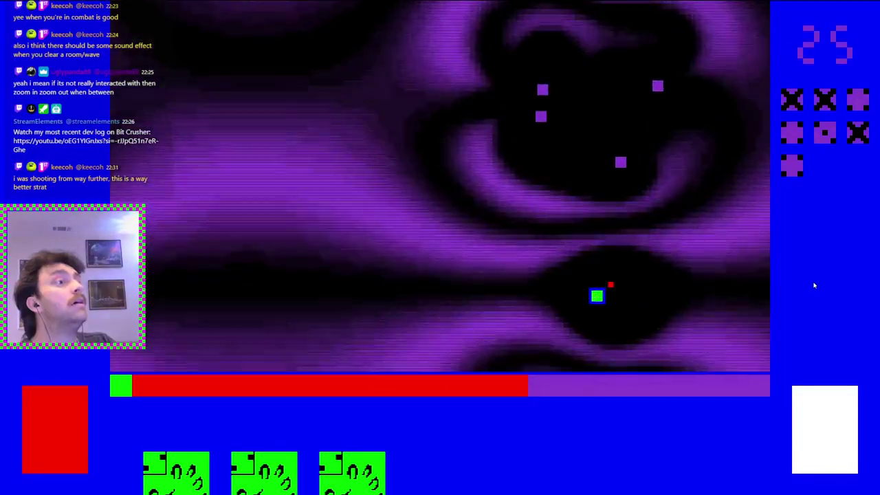
key(a)
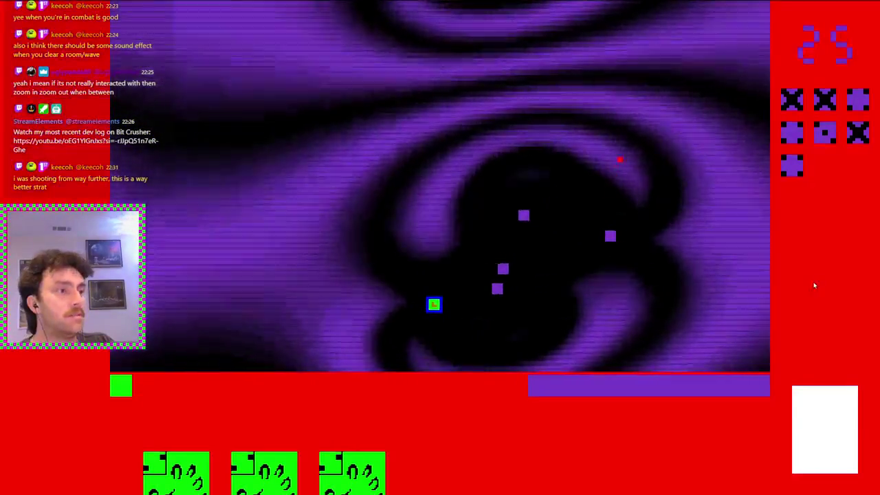
key(d)
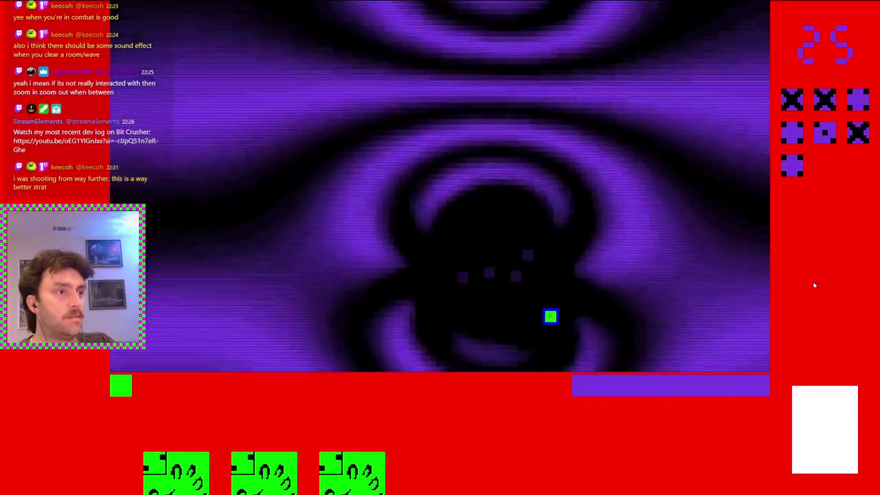
key(a)
key(d)
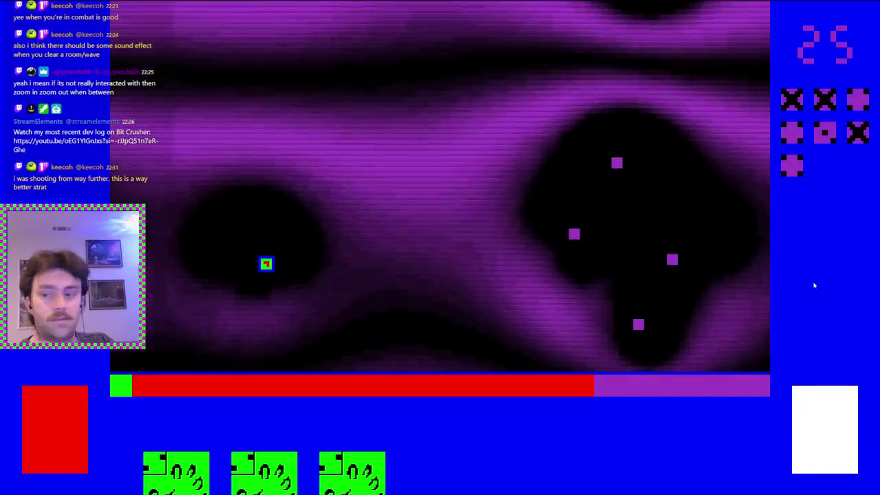
key(w)
key(a)
Step: Keep the player moving around the left side until the run ends
key(a)
key(s)
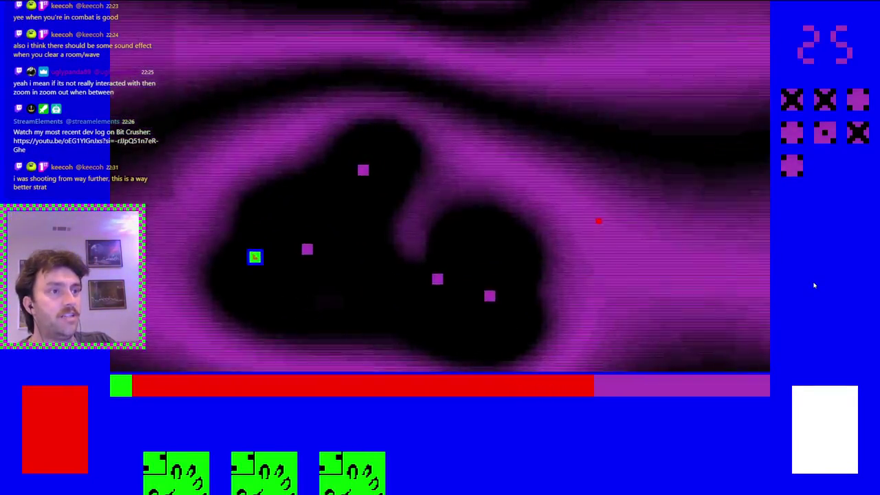
key(w)
key(a)
key(d)
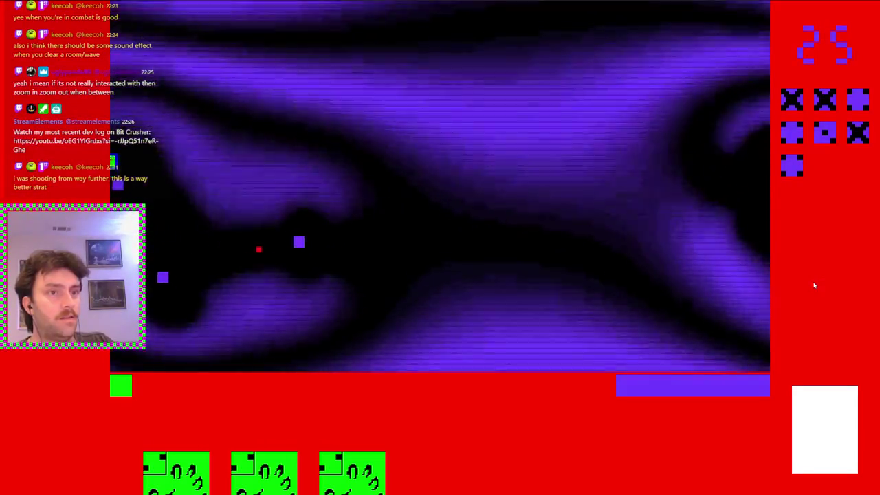
key(w)
key(a)
key(s)
key(d)
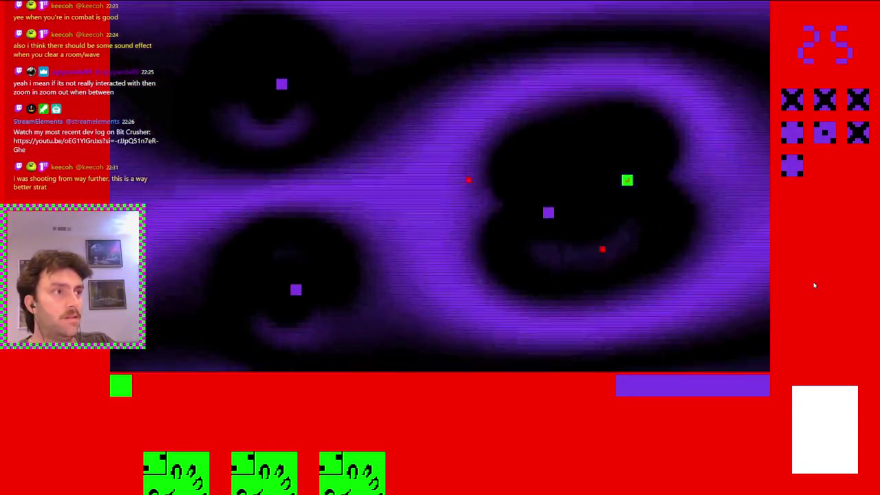
key(a)
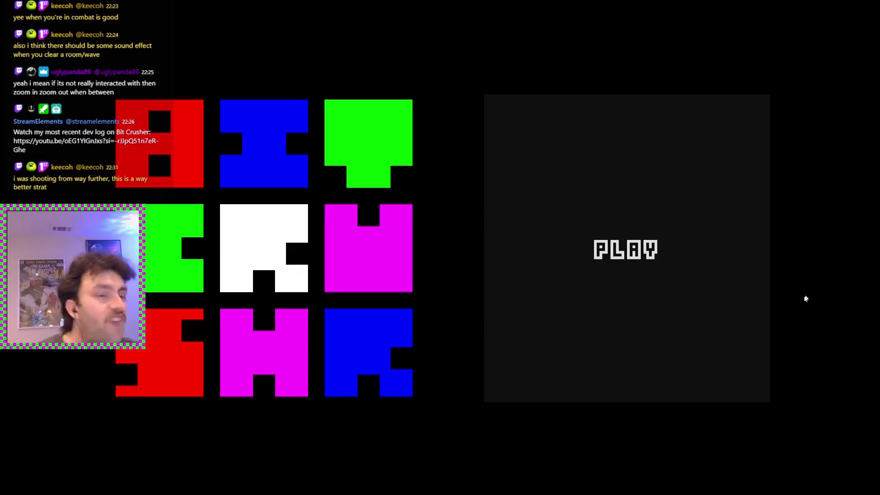
Step: From PLAY, view the Cards collection, back out, and open How to Crush
click(721, 288)
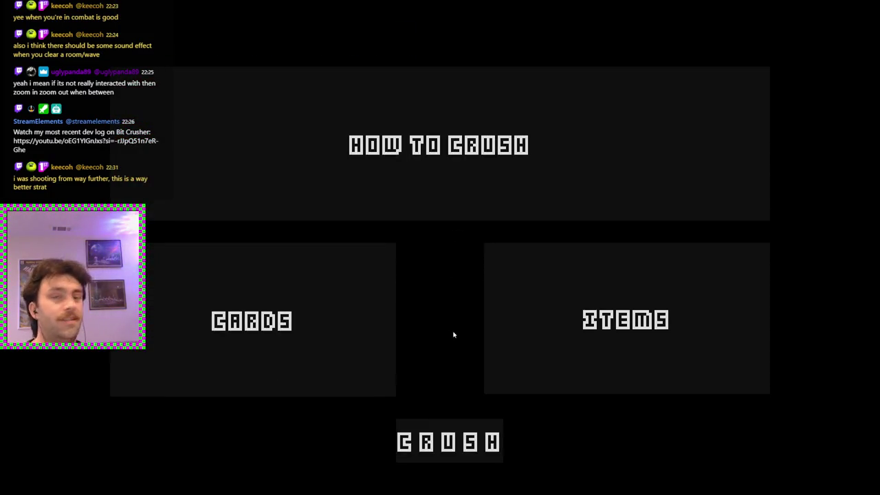
click(350, 300)
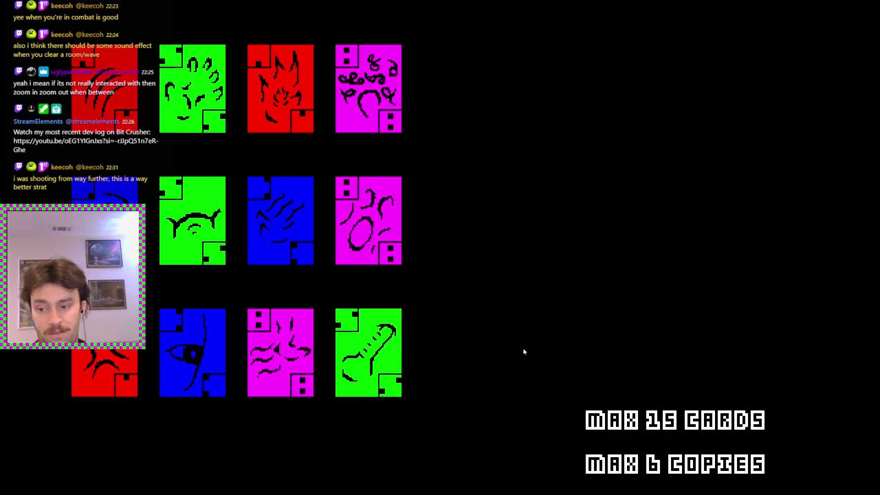
key(Escape)
click(463, 167)
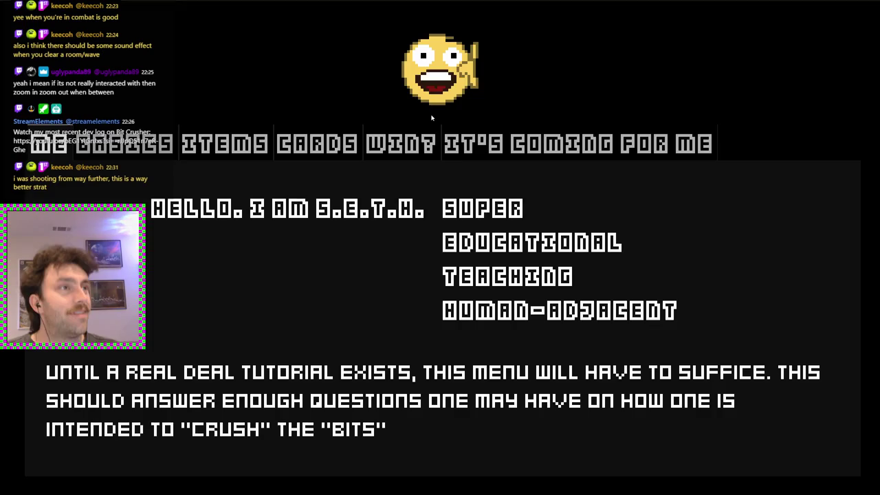
Step: Flip through the tutorial's Basics, Items, Cards and Win? pages, ending on Cards
click(117, 156)
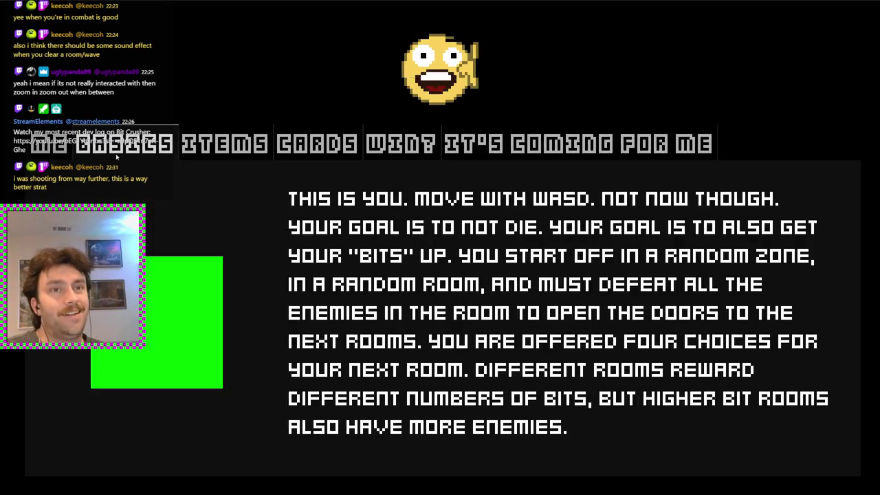
click(223, 143)
click(316, 142)
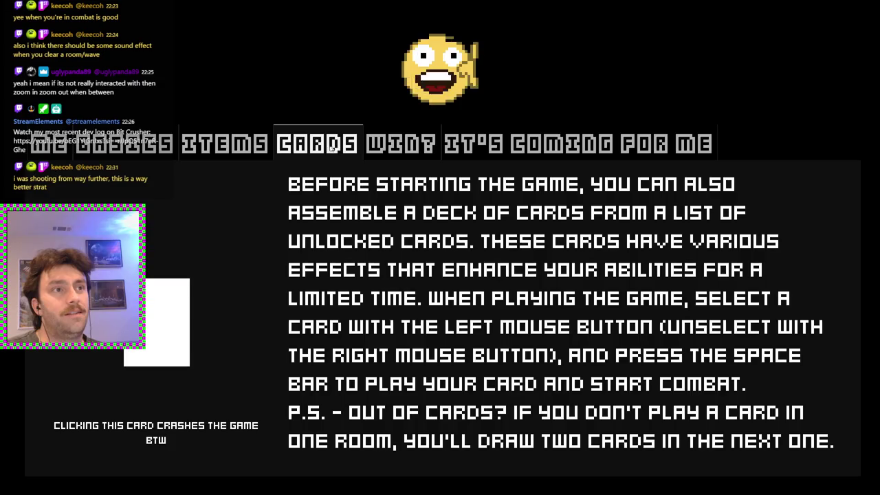
click(124, 143)
click(50, 143)
click(316, 143)
click(400, 143)
click(123, 143)
click(224, 143)
click(400, 143)
click(316, 143)
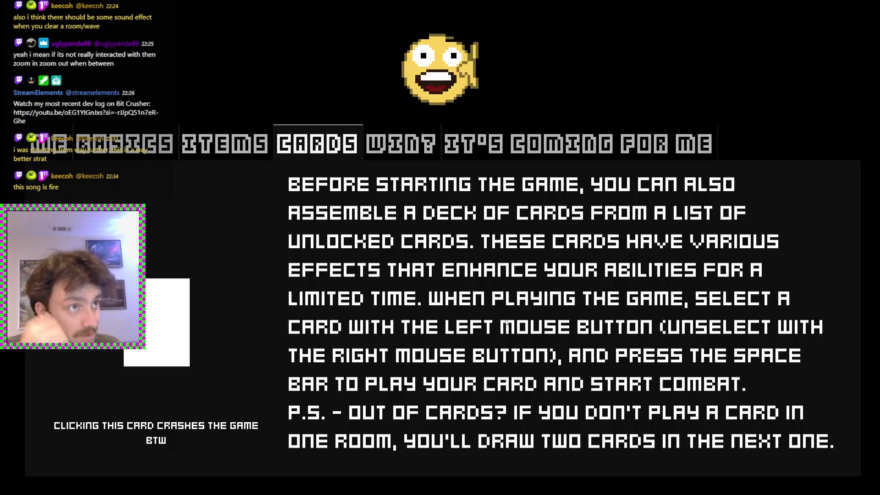
Step: Read the Cards page, return to the How to Crush menu, and quit with F8
mouse_move(199, 107)
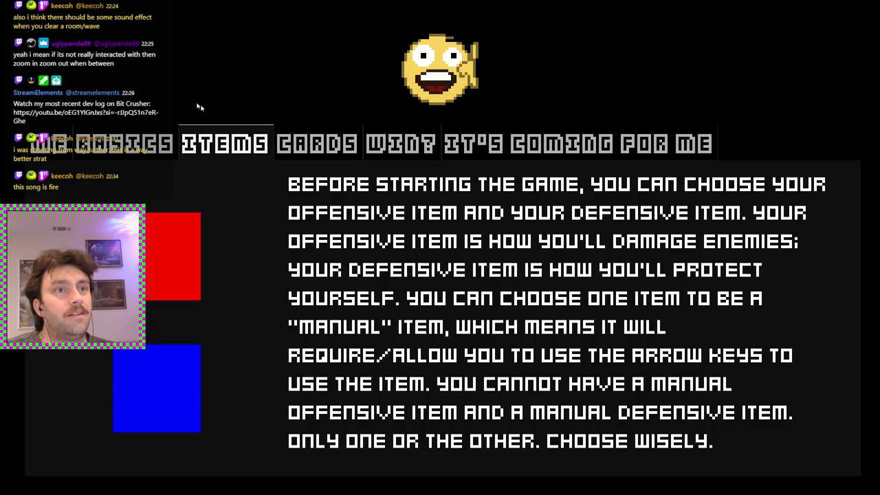
mouse_move(150, 137)
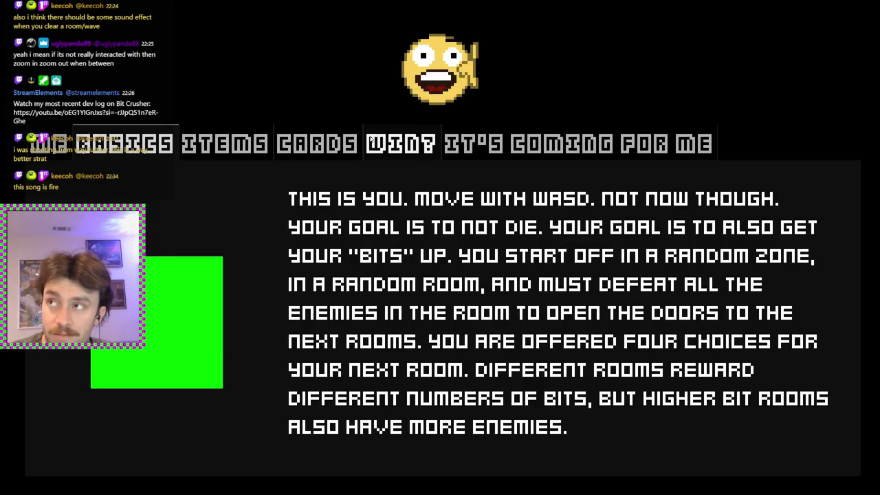
key(Escape)
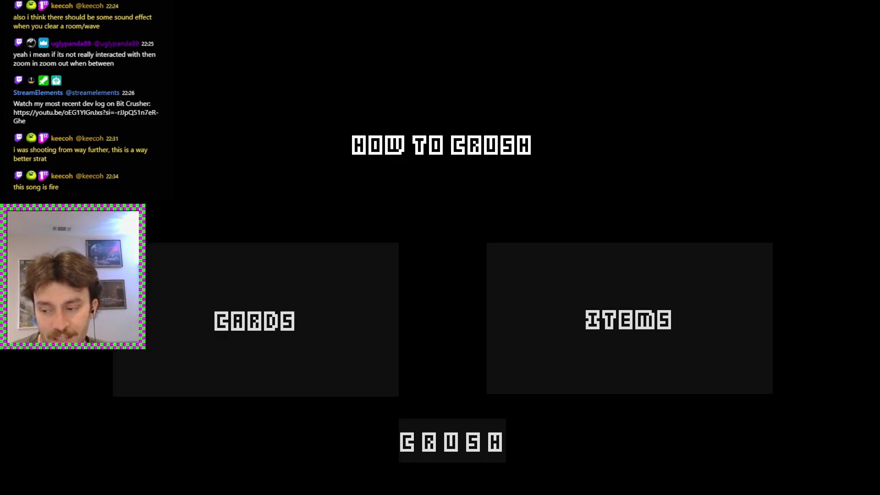
key(F8)
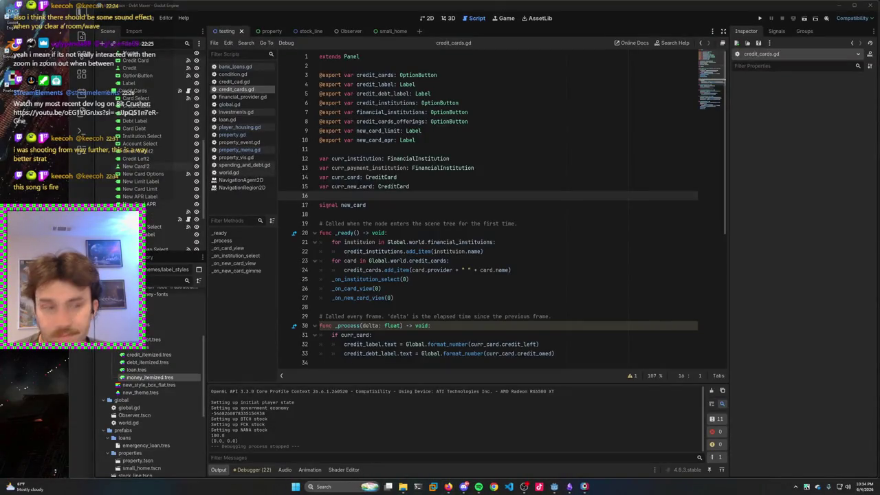
Step: Clear the selection in credit_cards.gd and run the Debt Maxer project
drag(624, 260, 623, 250)
click(624, 195)
click(623, 214)
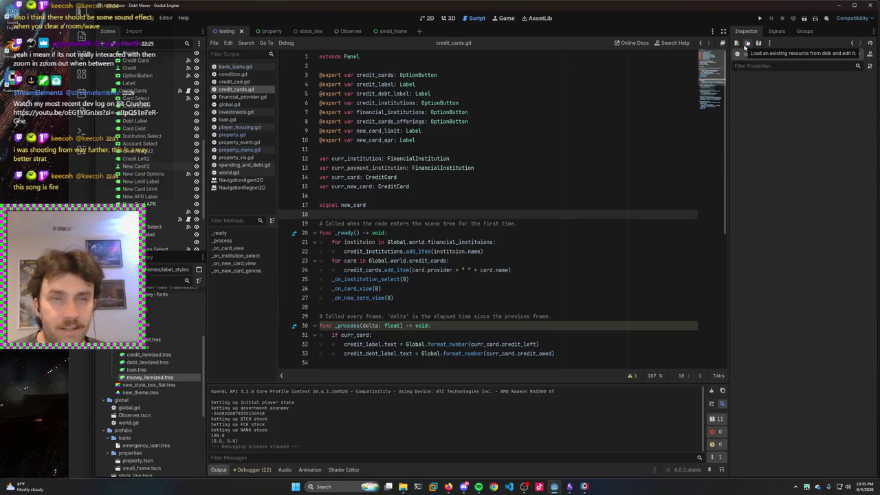
click(759, 18)
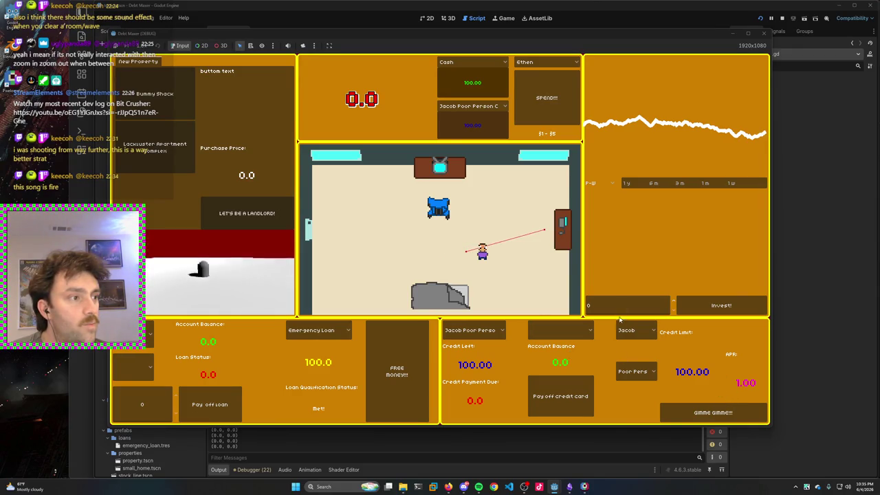
Step: Check the credit card and account holder dropdowns on the running game's credit card panel
click(481, 331)
click(490, 348)
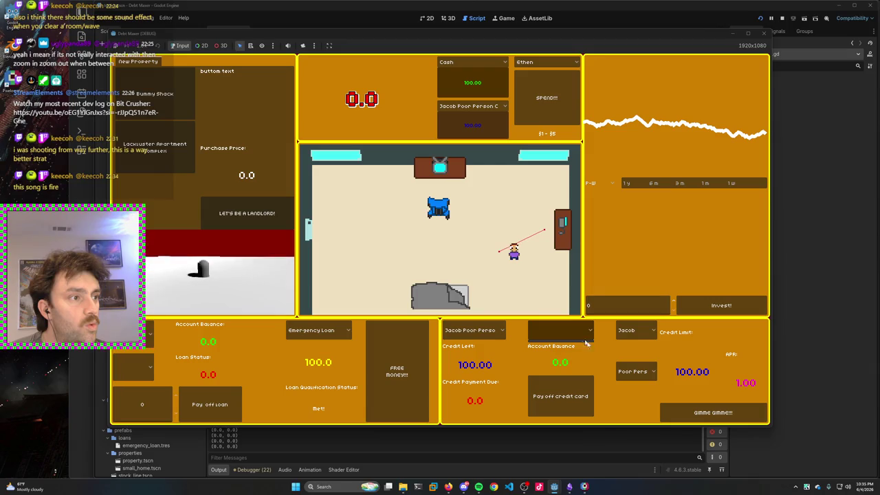
click(635, 330)
click(637, 344)
Step: Recheck the account holder list, keep the original holder, and bring up the Obsidian notes
click(635, 331)
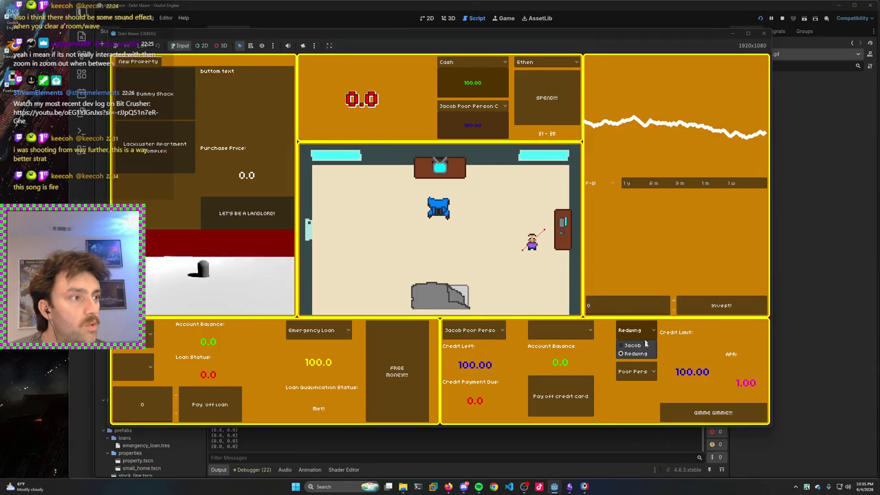
click(632, 345)
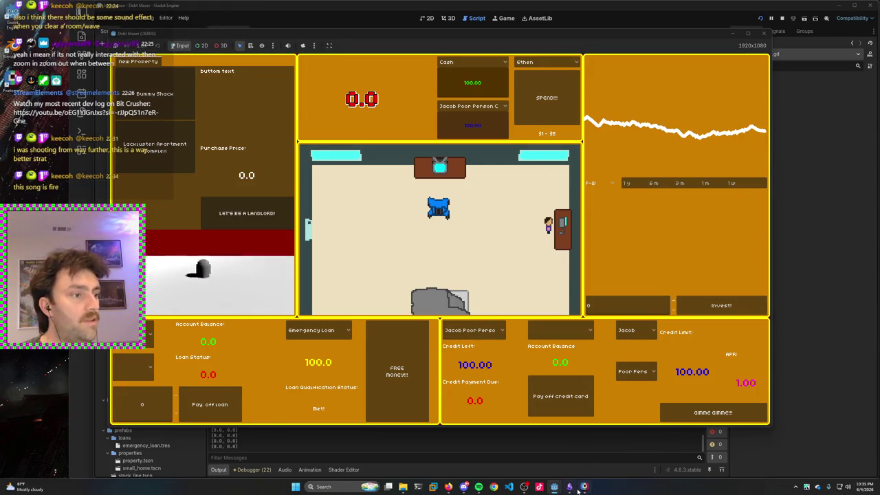
click(570, 486)
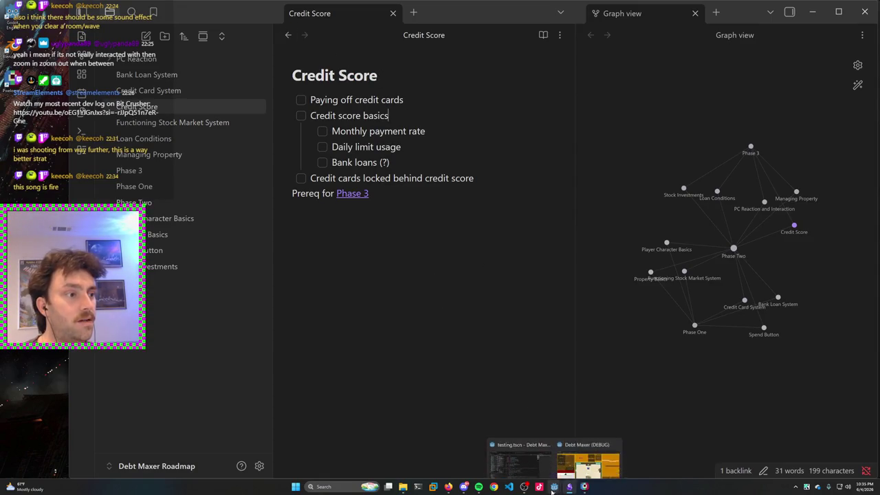
Step: Close the leftover Debt Maxer debug window and relaunch the project from the Godot editor
mouse_move(554, 485)
click(589, 446)
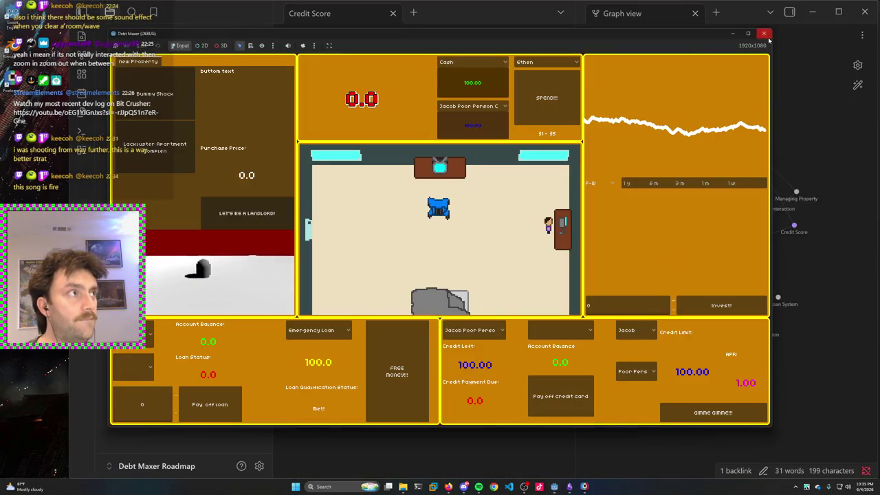
click(763, 33)
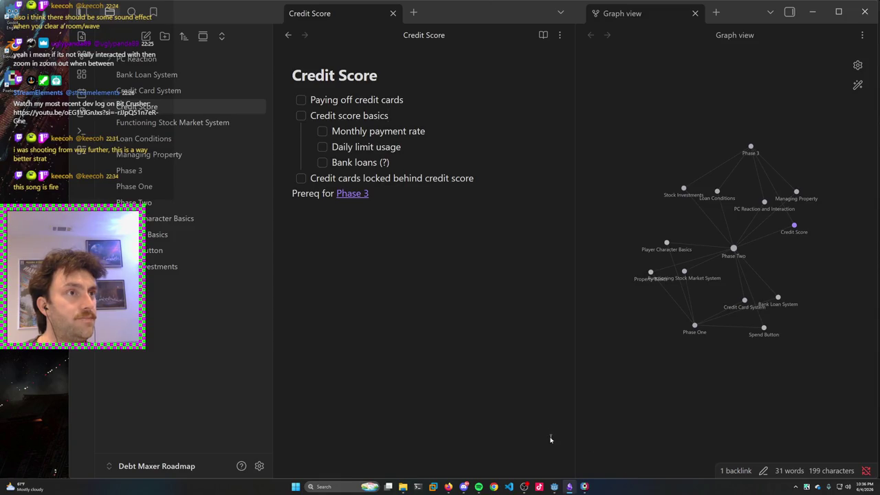
click(553, 486)
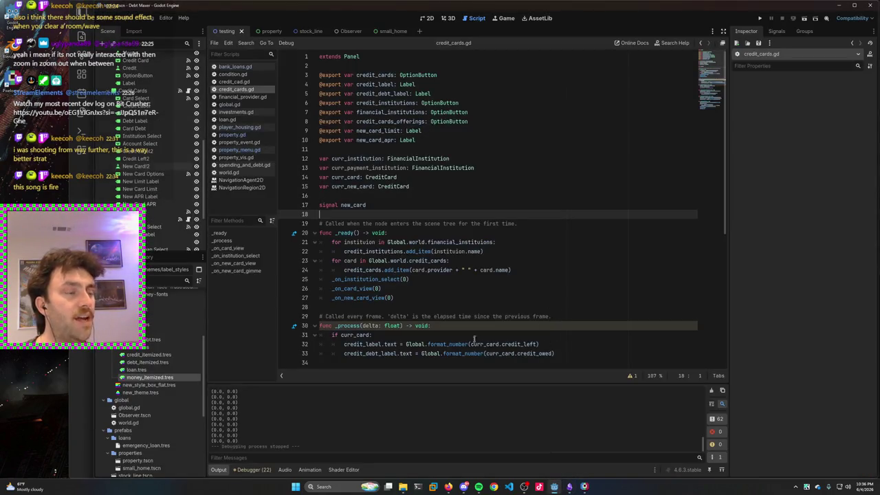
click(759, 19)
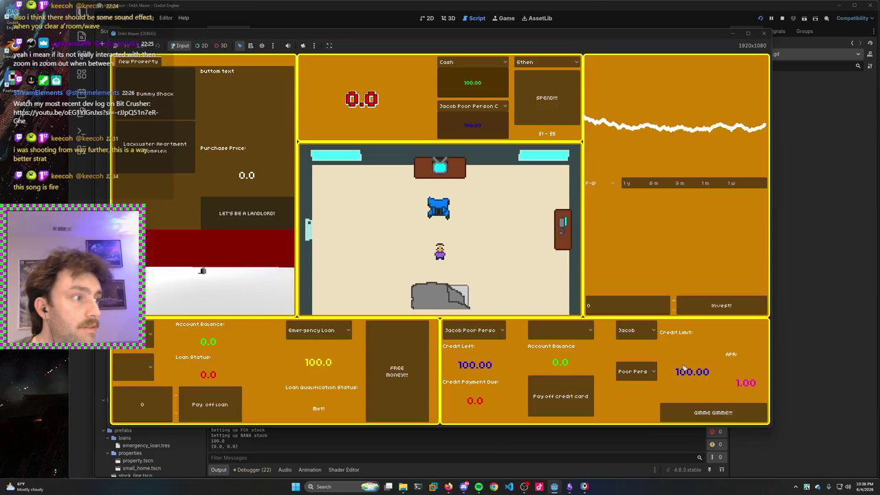
Step: Walk the player character right across the room toward the door with the D key
key(d)
key(d)
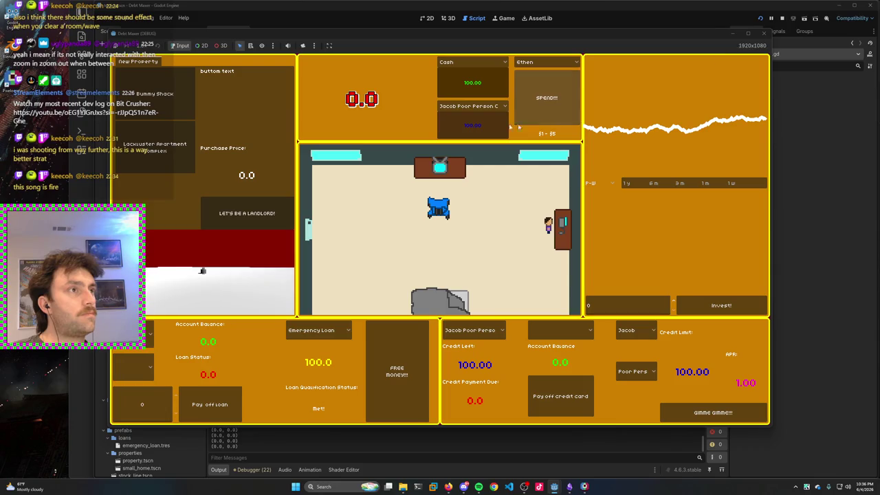
Step: Take out the emergency loan with FREE MONEY, trying it twice more
click(378, 382)
click(405, 374)
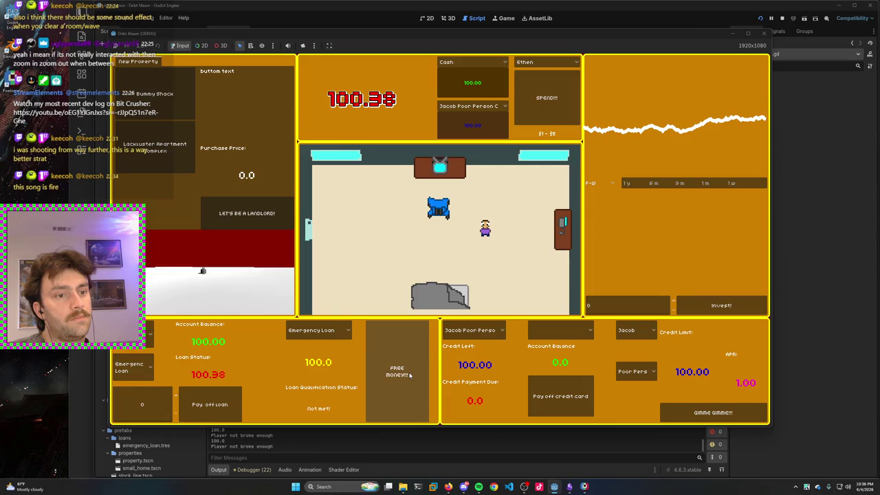
click(398, 374)
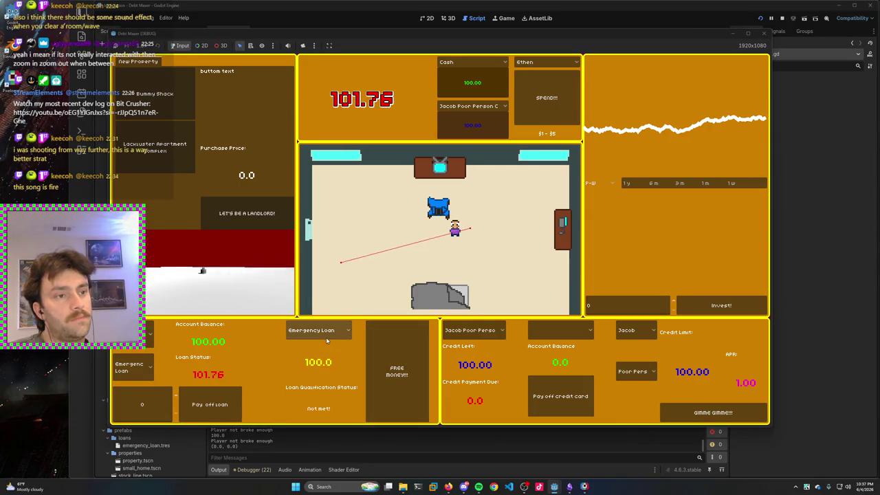
Step: Browse the spending accounts, trying Redwing, and settle on the other personal account
click(467, 62)
click(456, 89)
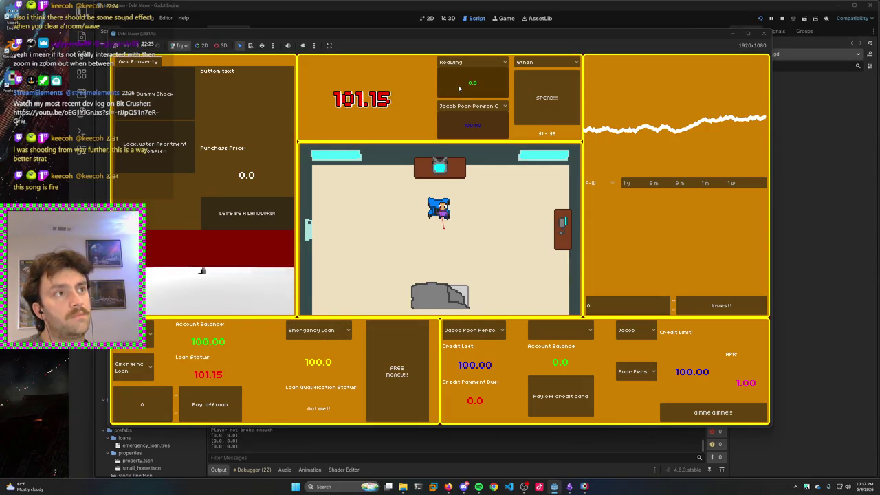
click(471, 61)
click(470, 73)
click(471, 62)
click(459, 90)
click(471, 62)
click(462, 82)
Step: Spend from the chosen account seven times
click(548, 117)
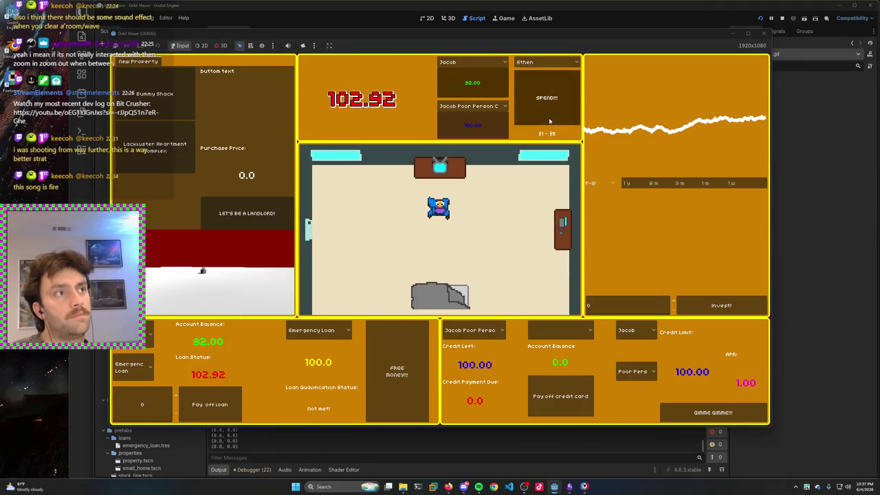
click(548, 117)
click(549, 117)
click(549, 120)
click(548, 119)
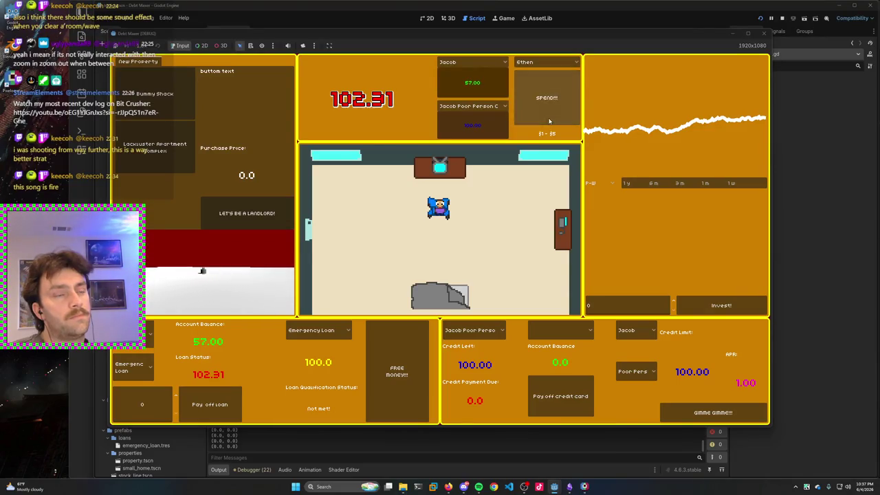
click(548, 120)
click(548, 120)
Step: View Bummy Shack and take out the 50,000 Aspiring Property Owner Loan
click(154, 93)
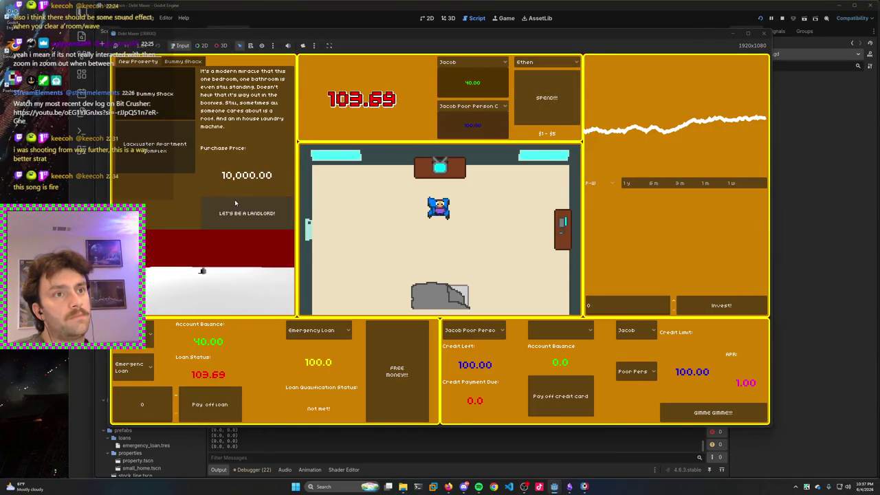
click(333, 331)
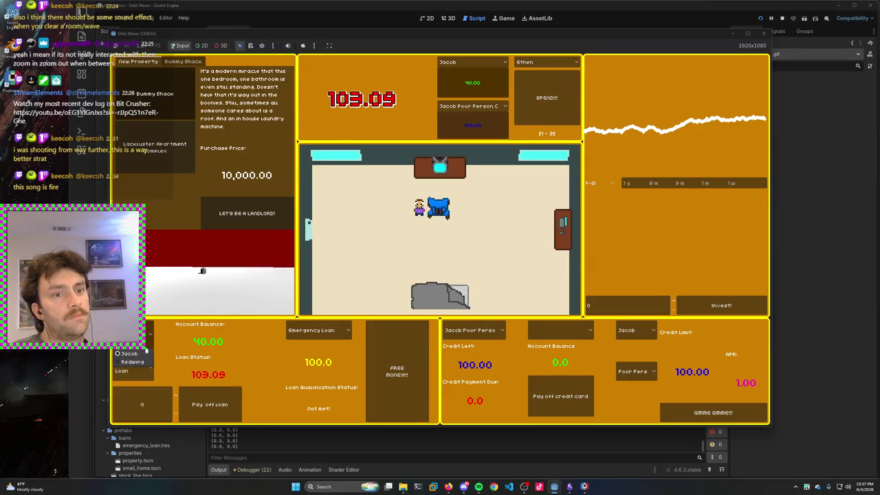
click(319, 354)
click(397, 374)
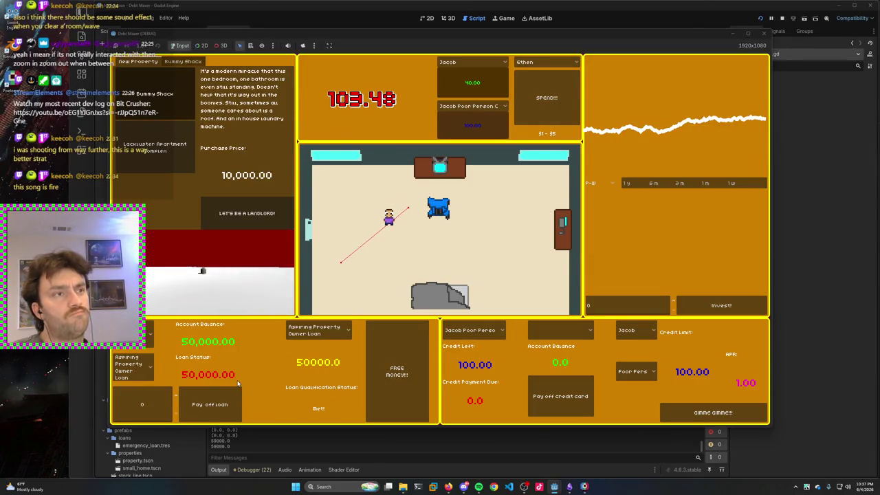
Step: Switch the spending account to Redwing and spend from it a few times
click(472, 62)
click(476, 96)
click(472, 63)
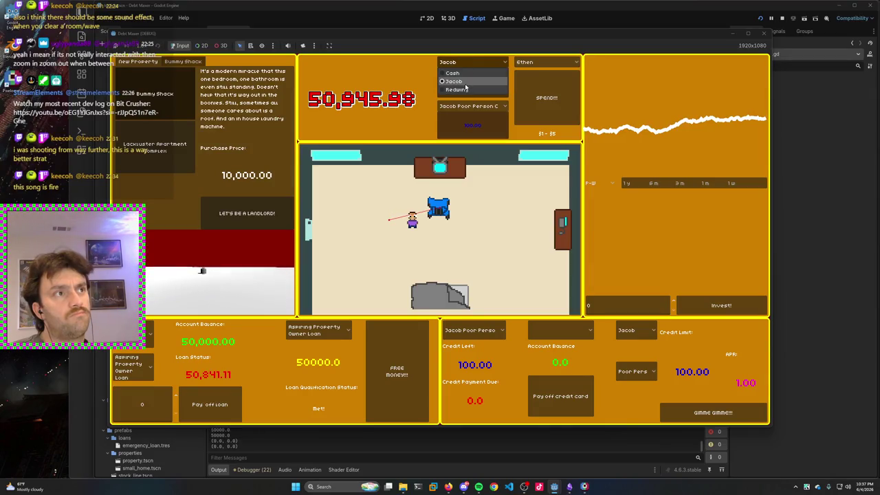
click(457, 89)
click(544, 91)
click(544, 90)
click(543, 90)
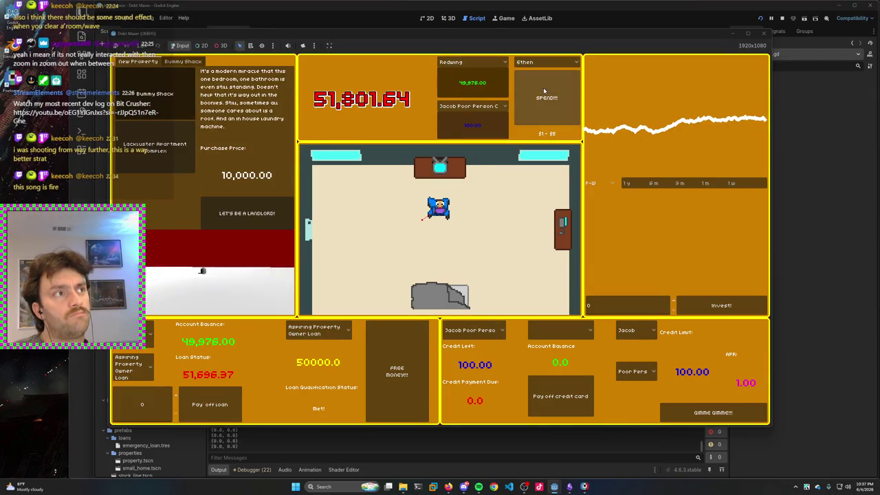
Step: Set the spending category to Online Gambling and spend on it repeatedly
click(543, 90)
click(545, 62)
click(543, 81)
click(560, 114)
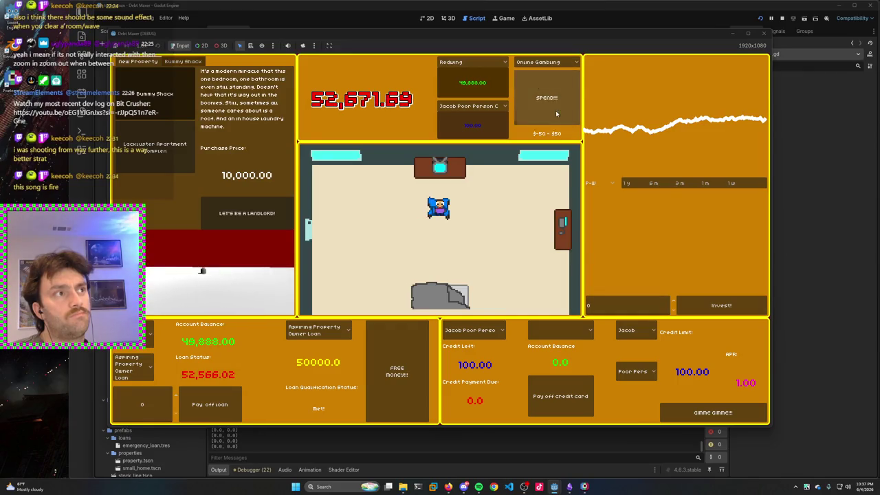
click(561, 115)
click(560, 114)
click(560, 114)
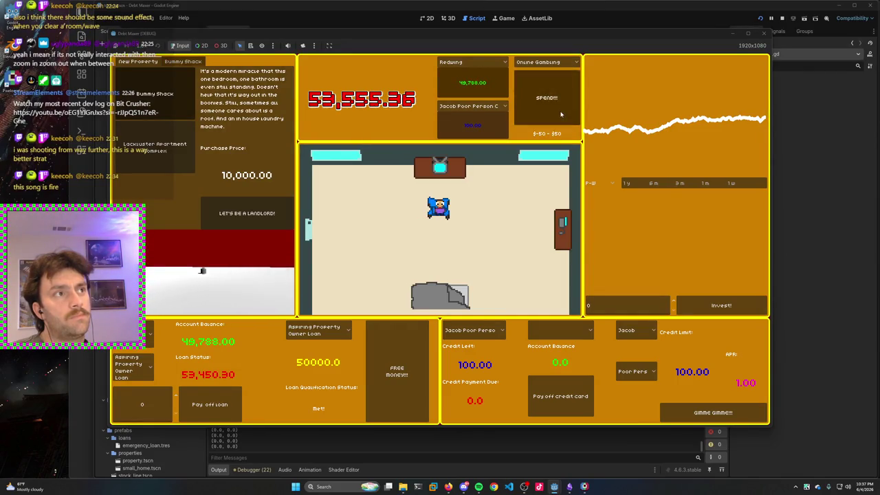
click(560, 114)
click(560, 114)
click(561, 114)
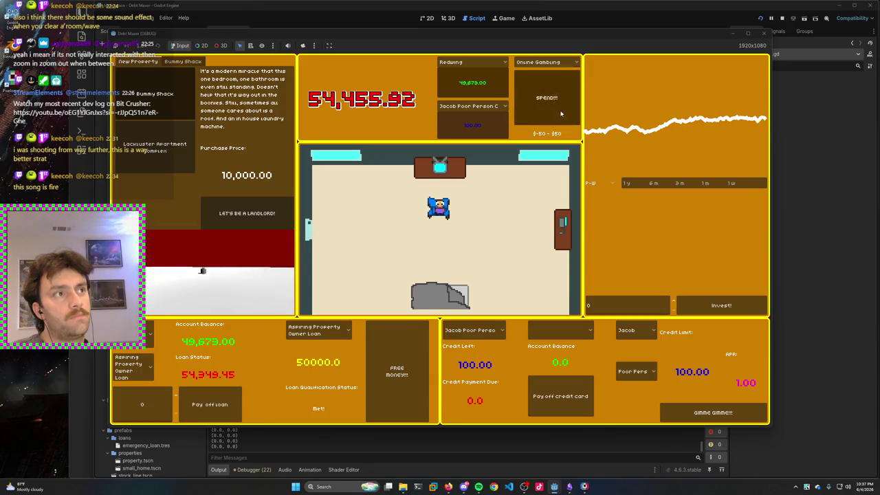
click(561, 114)
click(560, 114)
click(560, 110)
click(560, 110)
click(560, 110)
click(560, 110)
click(560, 110)
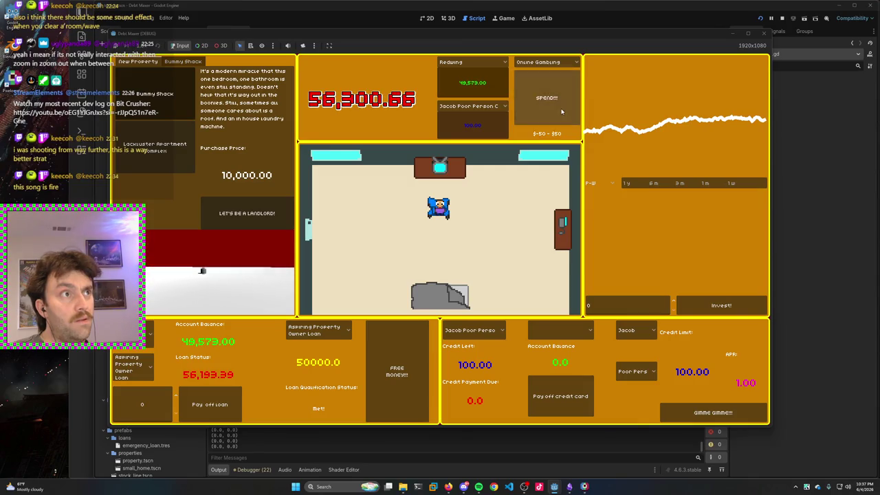
click(560, 110)
click(561, 111)
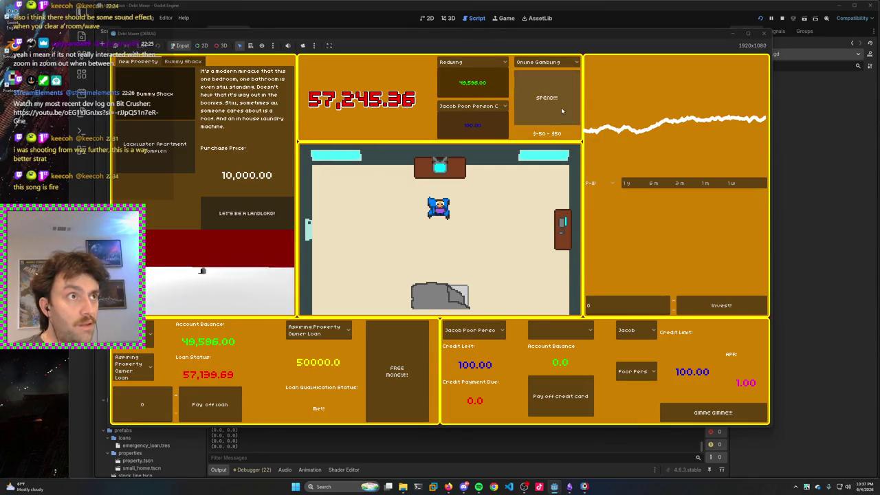
click(561, 110)
click(562, 106)
click(562, 107)
click(561, 107)
click(561, 107)
click(561, 107)
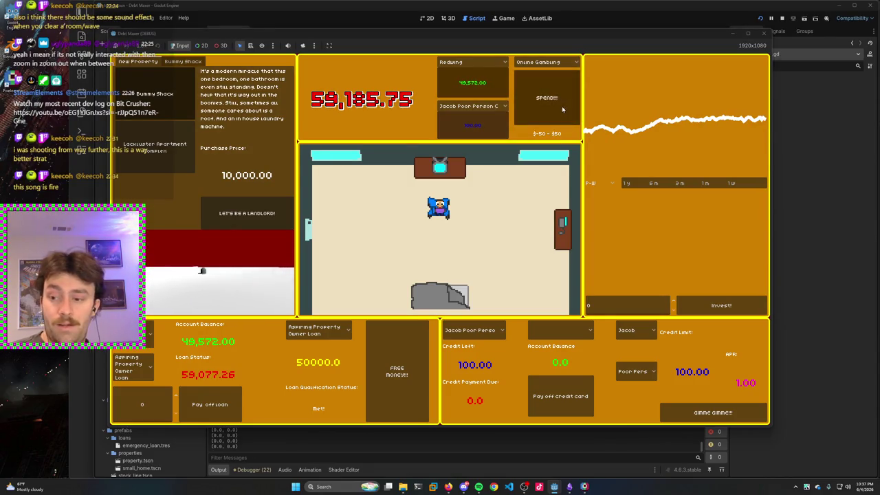
click(562, 106)
click(561, 106)
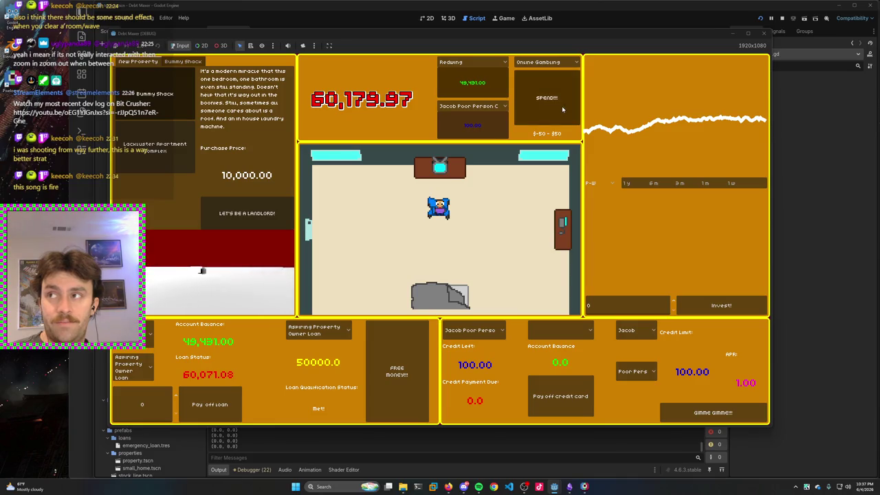
click(562, 106)
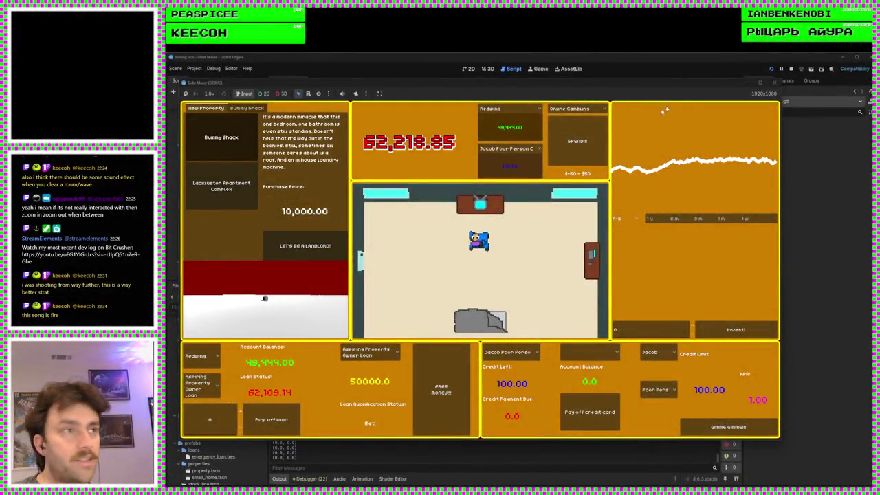
Step: Keep spending on Online Gambling, then stop the game and return to line 28 of credit_cards.gd
click(593, 132)
click(593, 132)
click(593, 132)
click(593, 132)
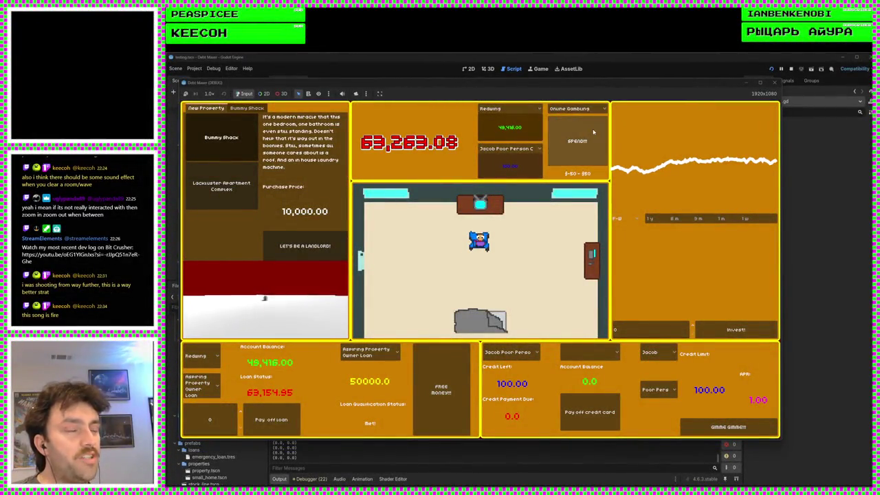
click(593, 132)
click(593, 132)
click(593, 132)
click(593, 132)
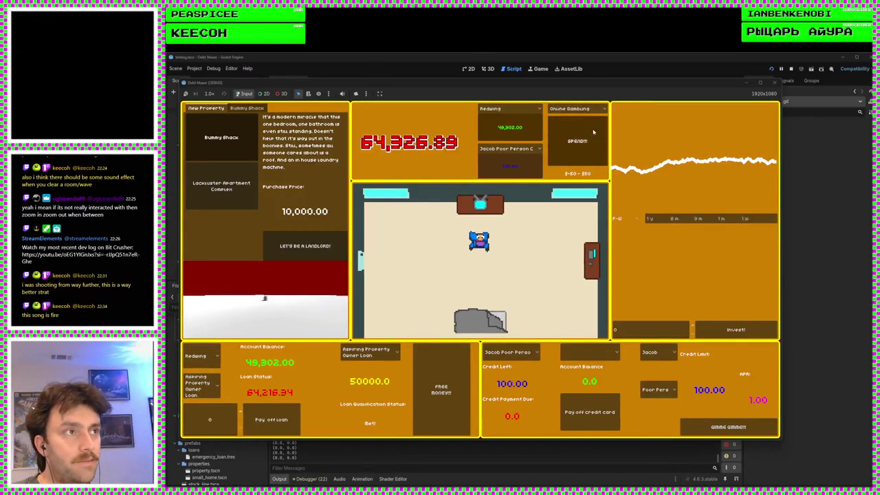
click(593, 132)
click(593, 132)
click(593, 132)
click(593, 132)
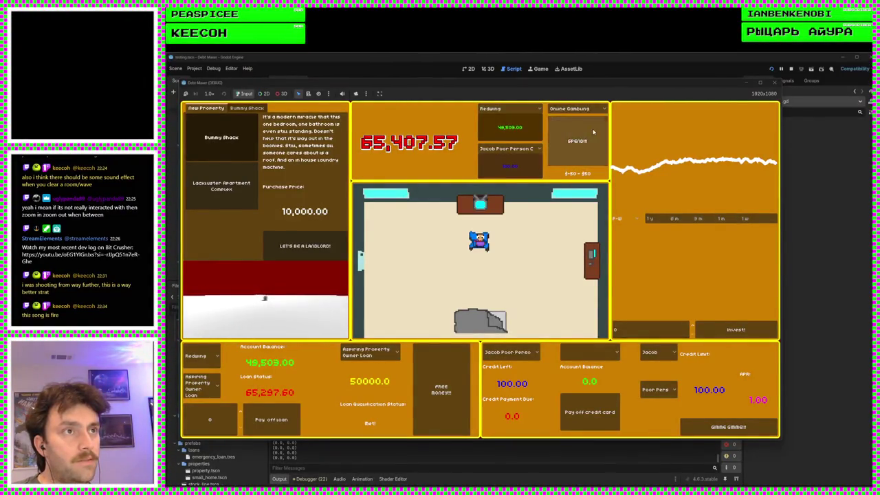
click(593, 131)
click(593, 132)
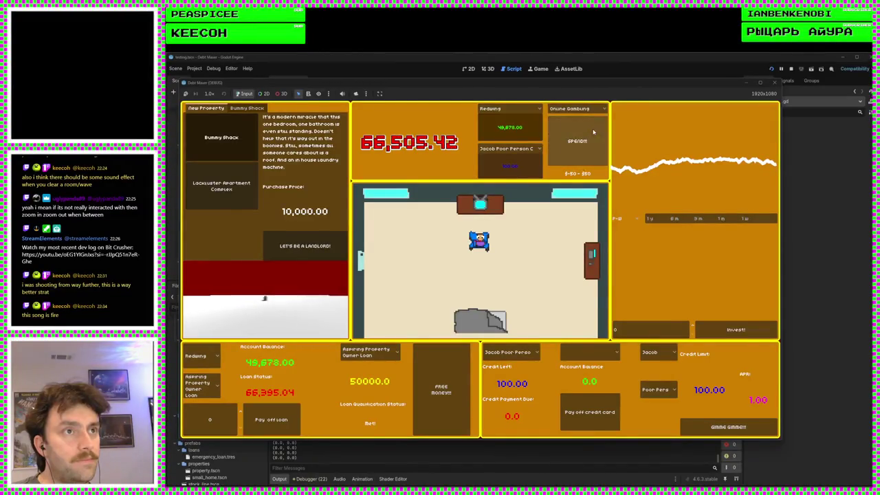
click(593, 132)
click(593, 132)
click(593, 132)
click(593, 132)
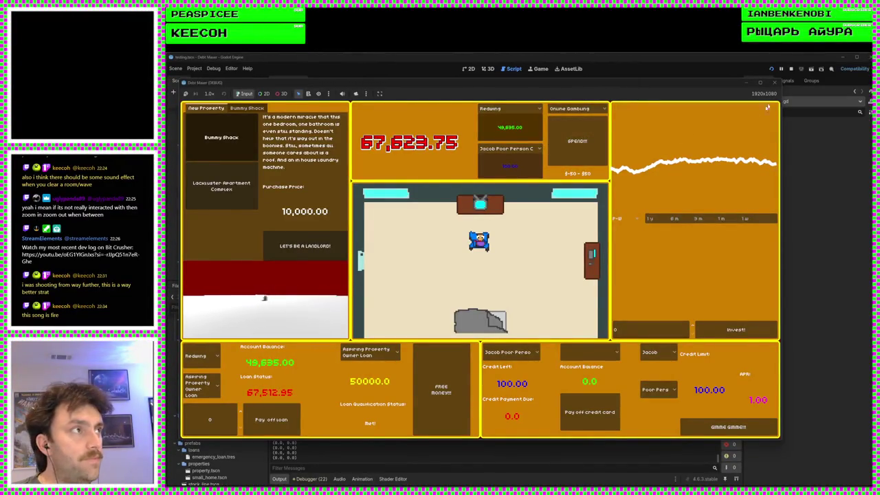
click(774, 82)
click(475, 330)
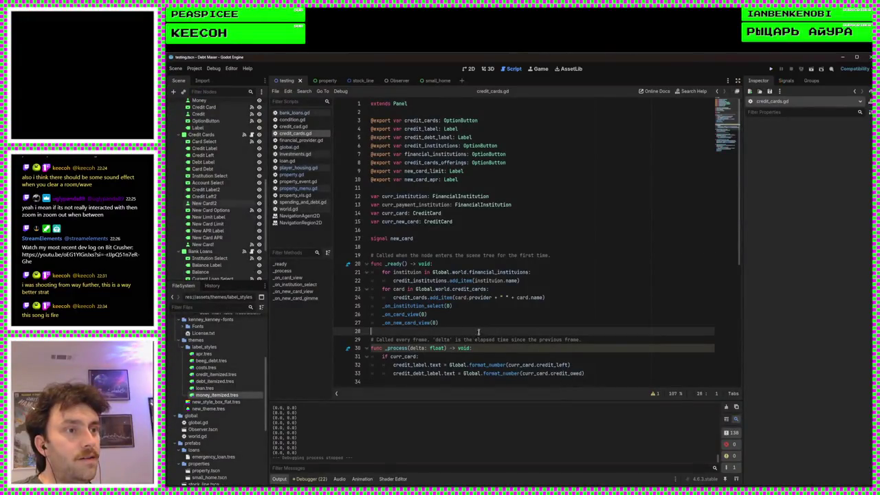
Step: Switch to the 2D view and select the New Card Options dropdown node
scroll(522, 337, down, 4)
click(472, 68)
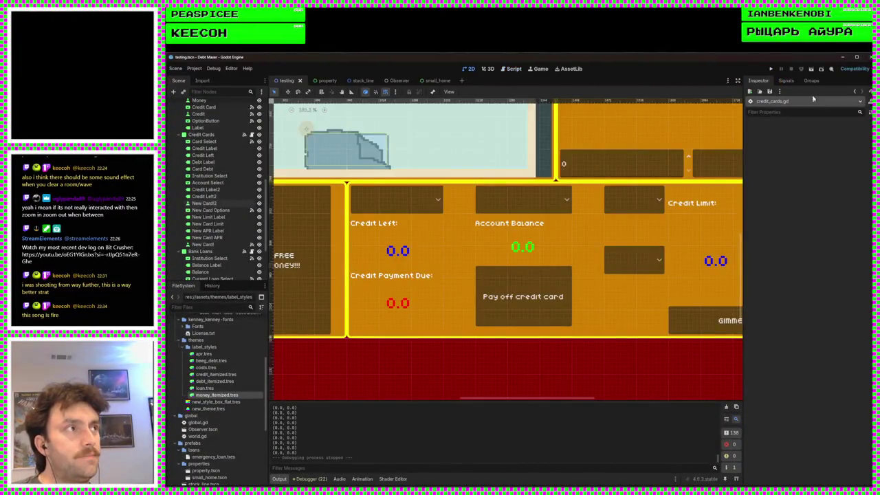
scroll(530, 285, down, 2)
click(528, 270)
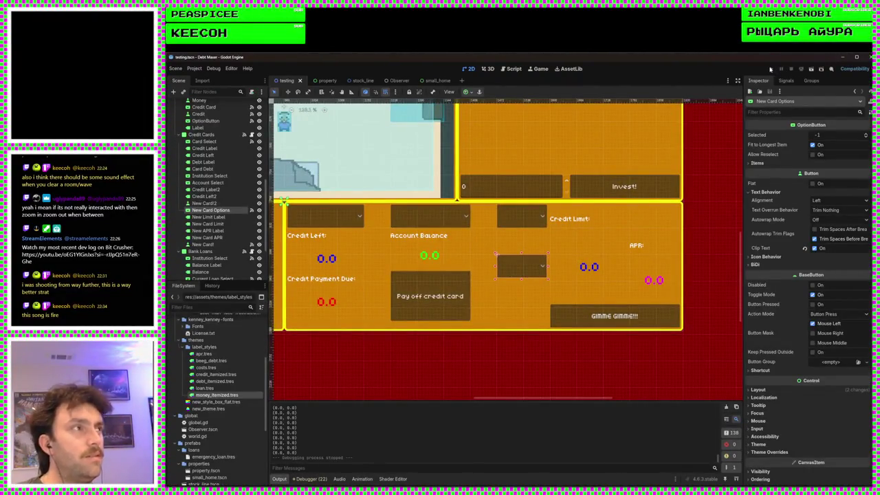
Step: Run the project, walk the player right, then stop the game
click(770, 68)
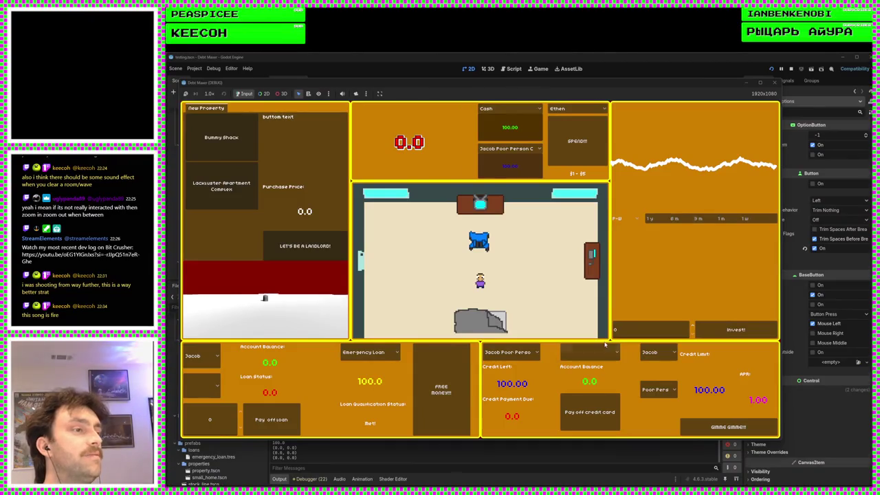
key(d)
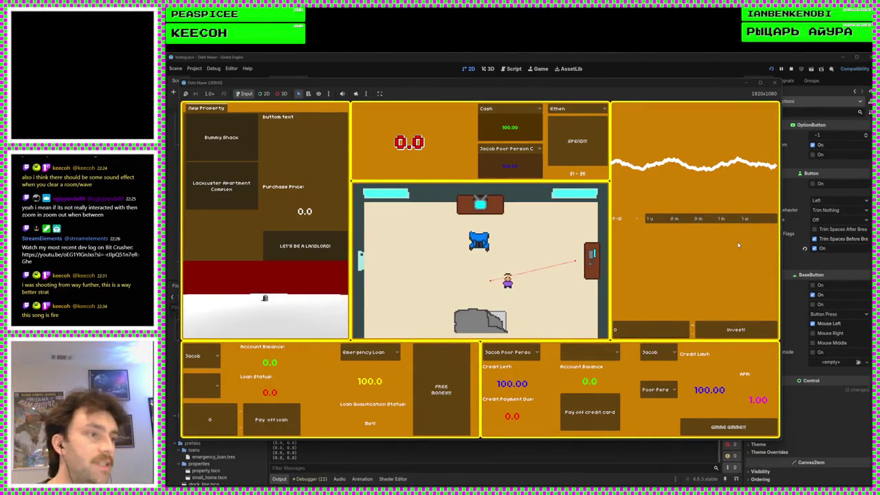
click(774, 81)
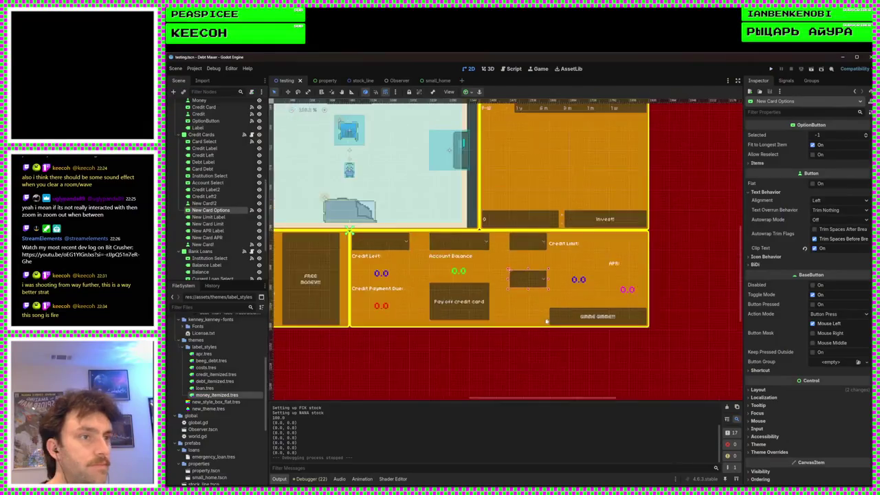
Step: Nudge the Pay off credit card button slightly lower, leaving it sized 192 by 104
scroll(547, 321, left, 5)
drag(637, 273, 646, 261)
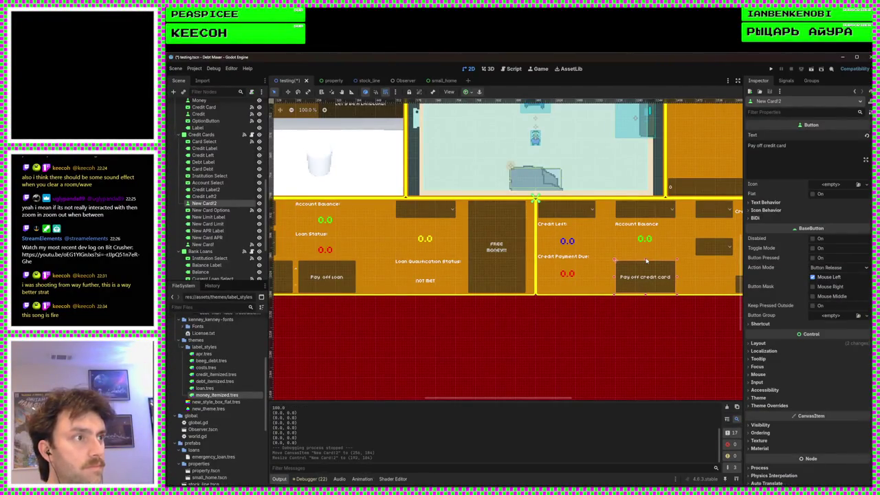
scroll(626, 257, up, 2)
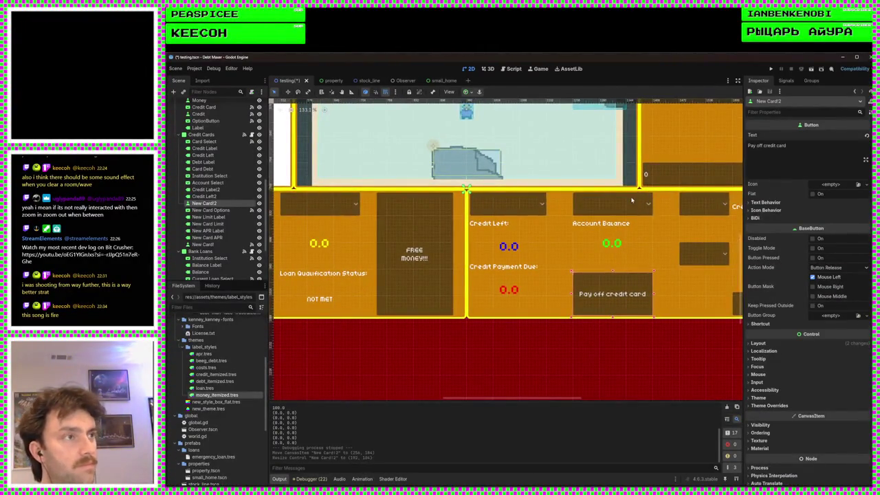
scroll(614, 259, down, 2)
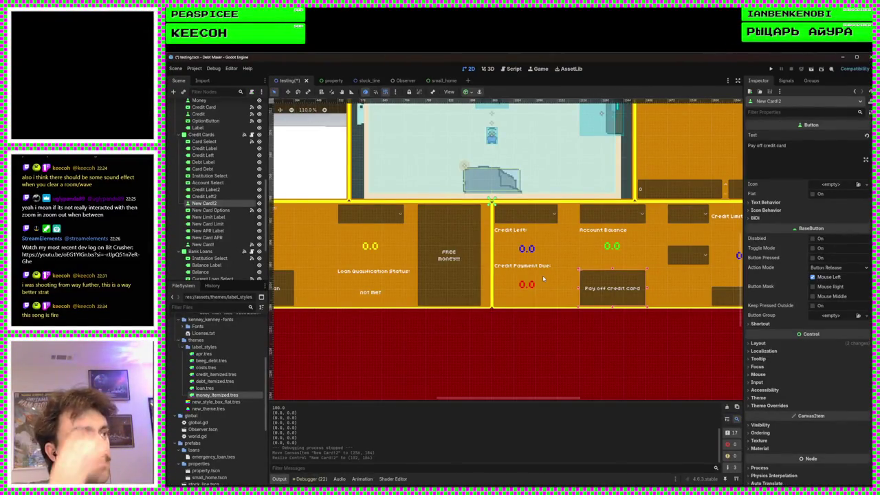
scroll(570, 285, down, 5)
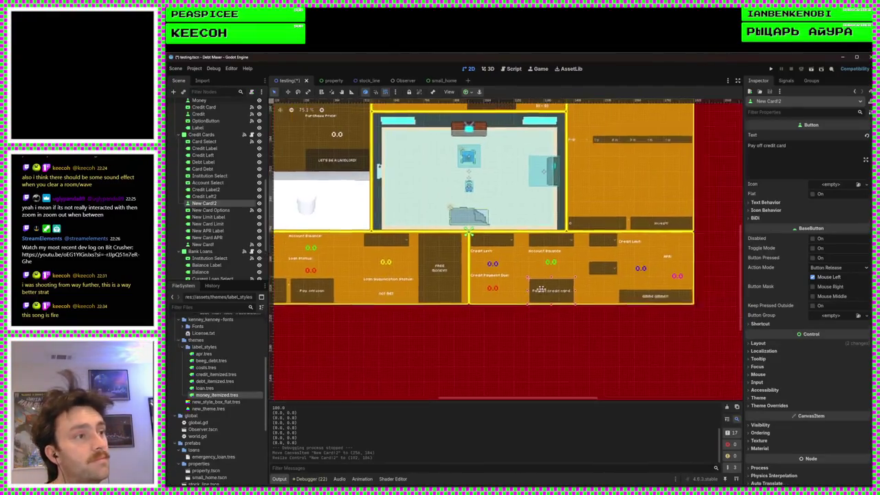
scroll(584, 300, down, 2)
scroll(605, 305, up, 5)
Step: Select the Debt Maxer root node in the Scene dock
scroll(515, 295, down, 6)
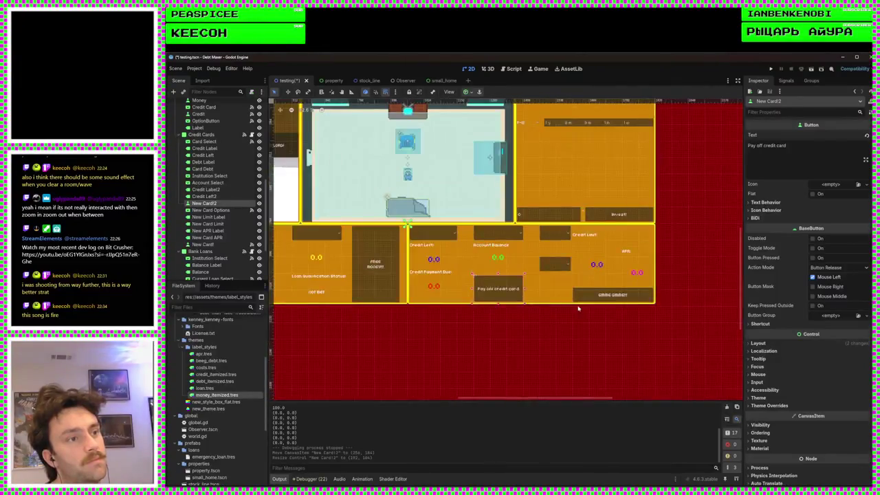
scroll(590, 309, up, 4)
scroll(514, 246, down, 4)
scroll(519, 316, up, 2)
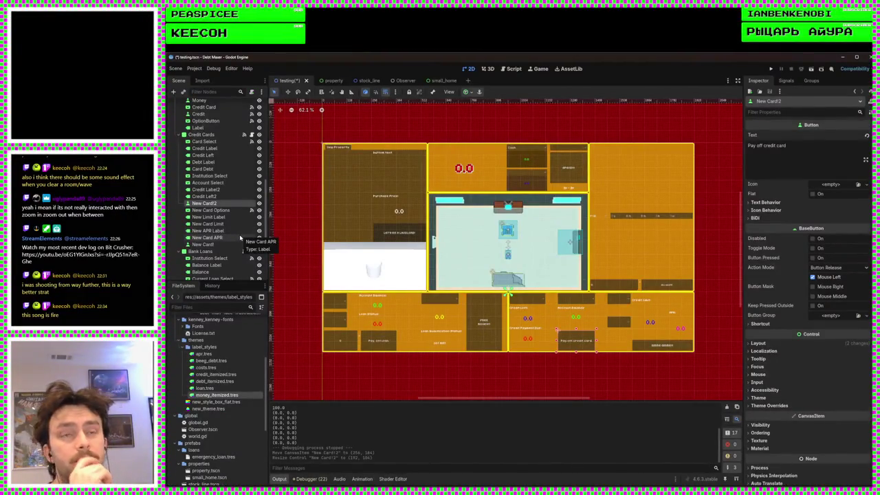
scroll(227, 206, up, 10)
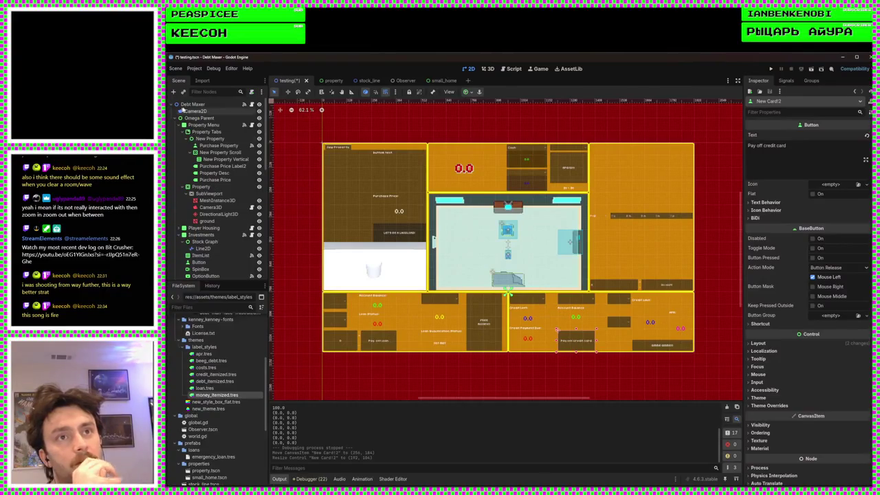
click(573, 226)
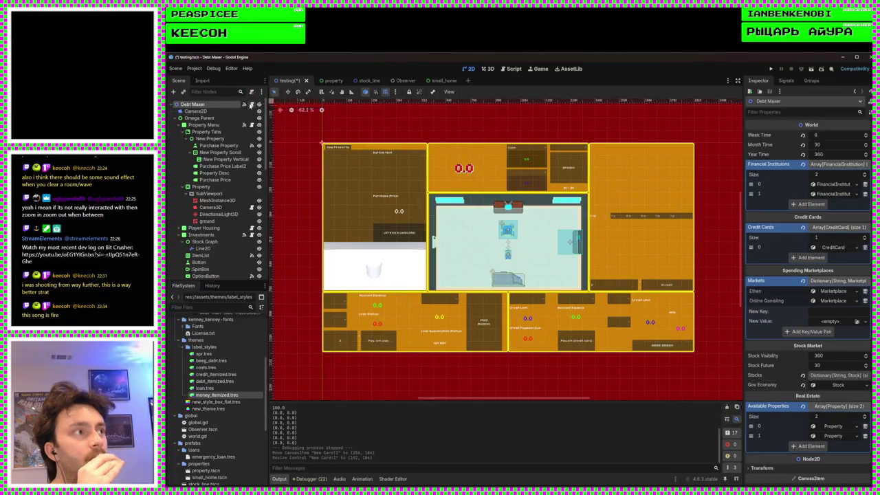
Step: Open world.gd and insert blank lines after the Real Estate exports
click(251, 105)
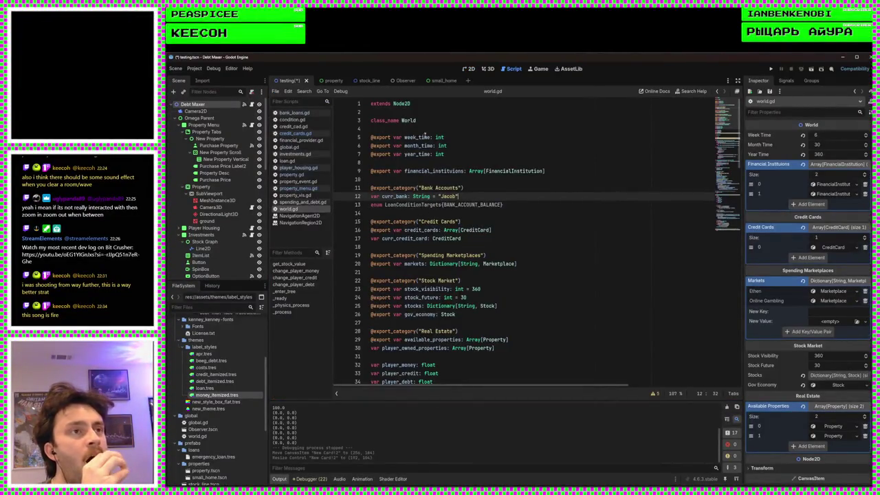
click(441, 129)
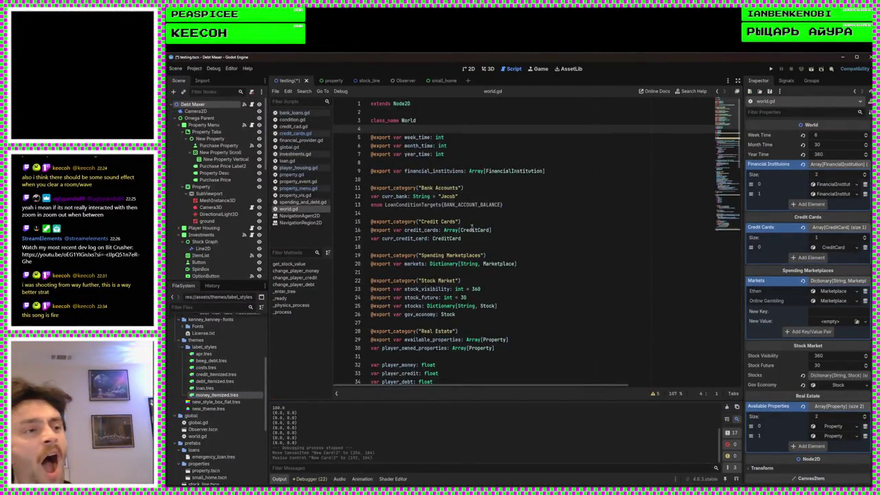
scroll(471, 227, down, 2)
click(473, 307)
scroll(494, 300, down, 4)
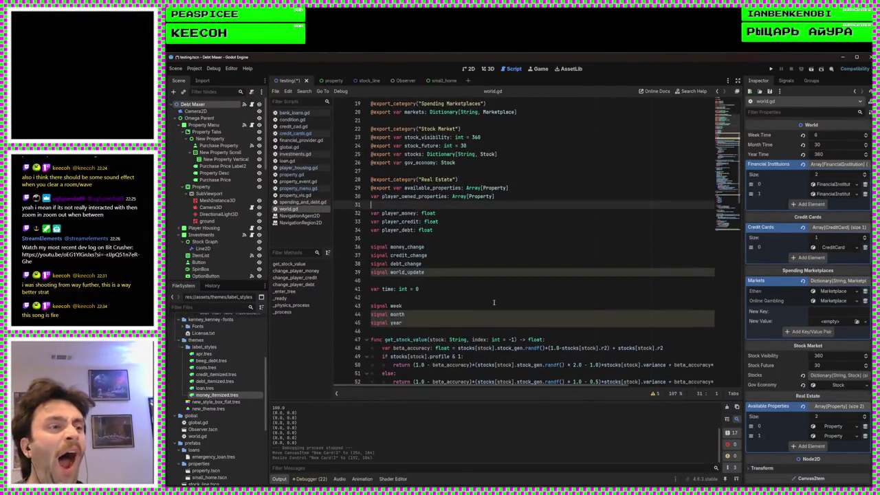
key(Return)
key(Return)
key(Up)
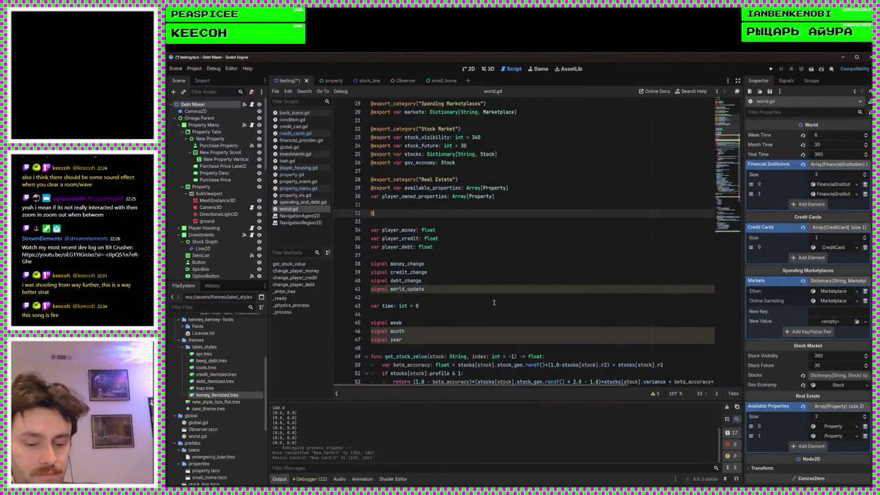
text(export_category("Button Groups)
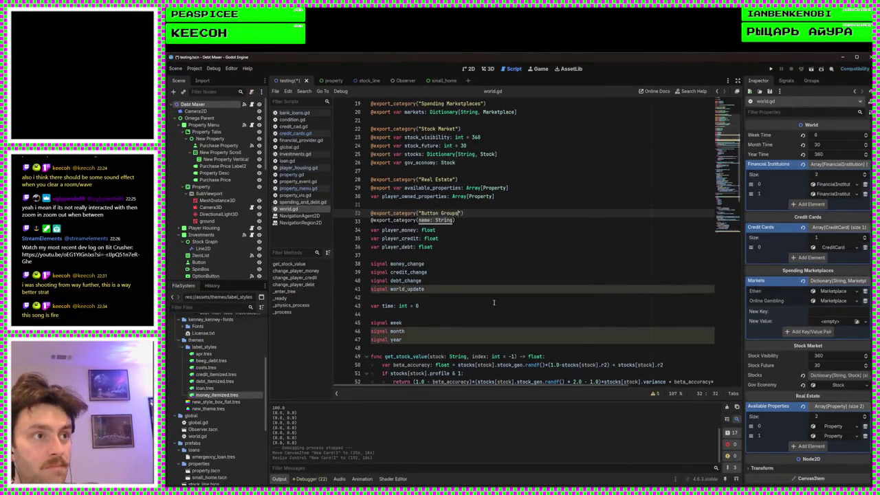
key(Return)
key(Return)
text(@export va)
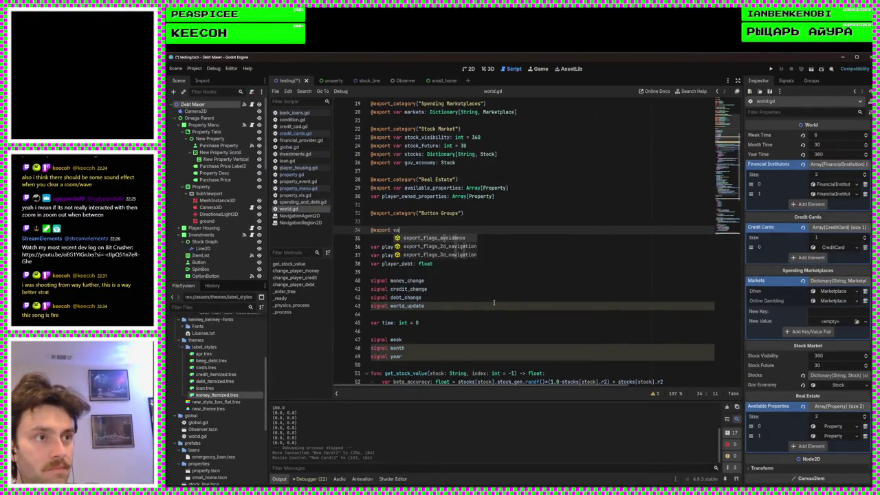
text(r debt_changers: But)
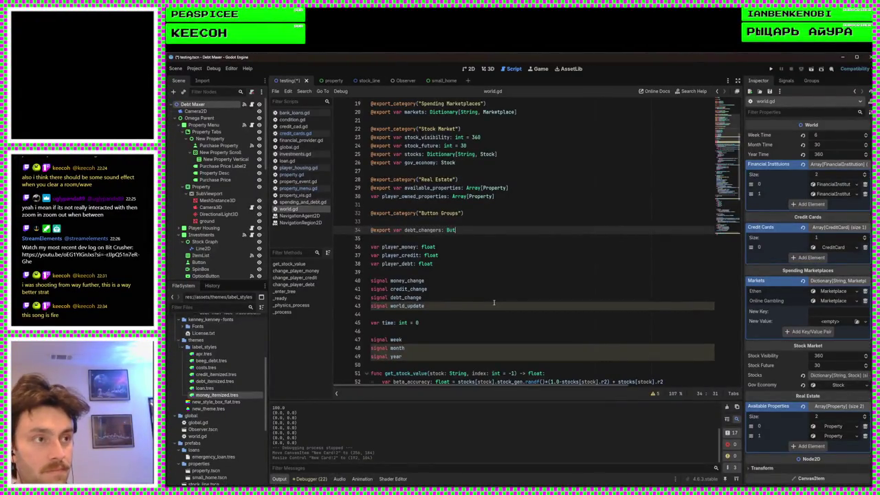
text(tonGroup)
key(ctrl+s)
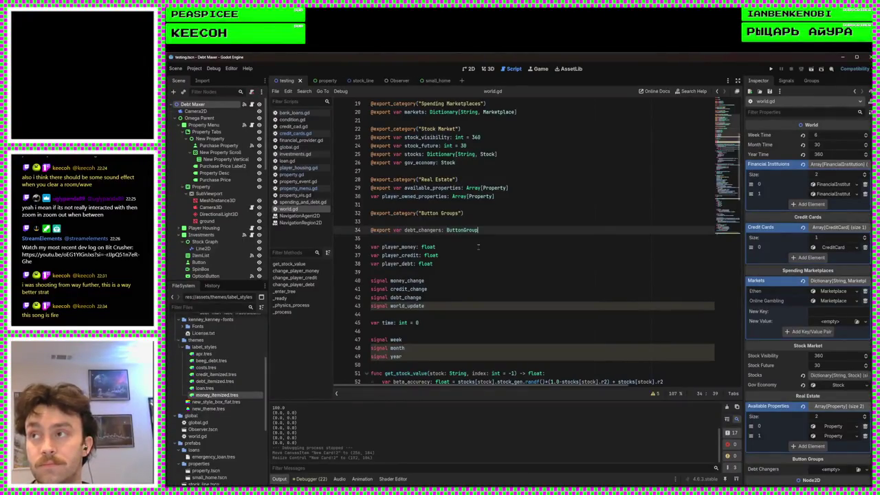
double_click(430, 230)
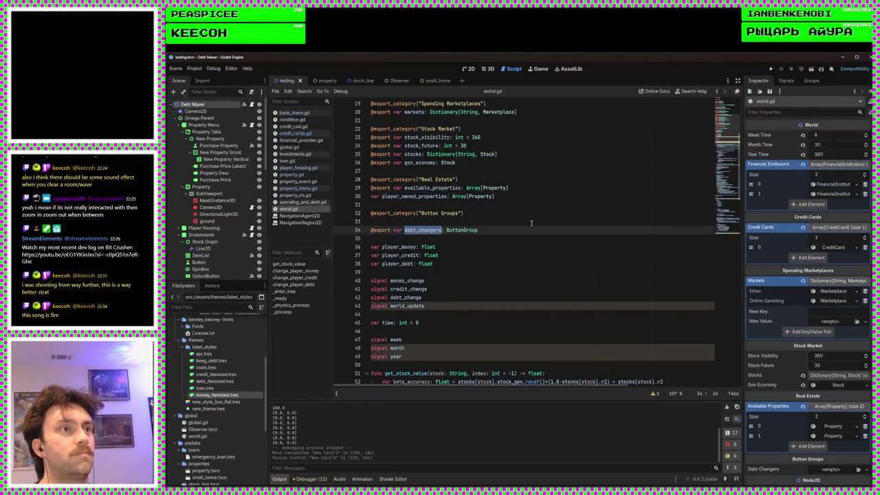
scroll(658, 239, up, 1)
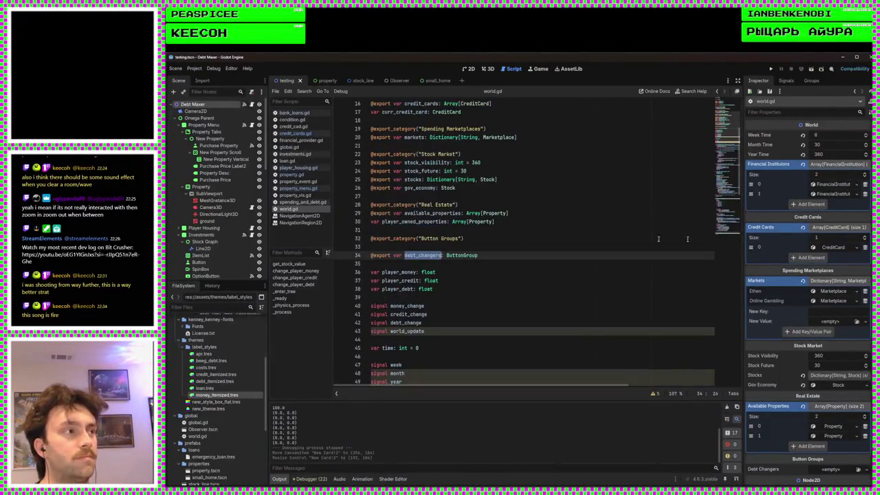
Step: Create a new ButtonGroup for the Debt Changers property in the Inspector
scroll(225, 236, down, 5)
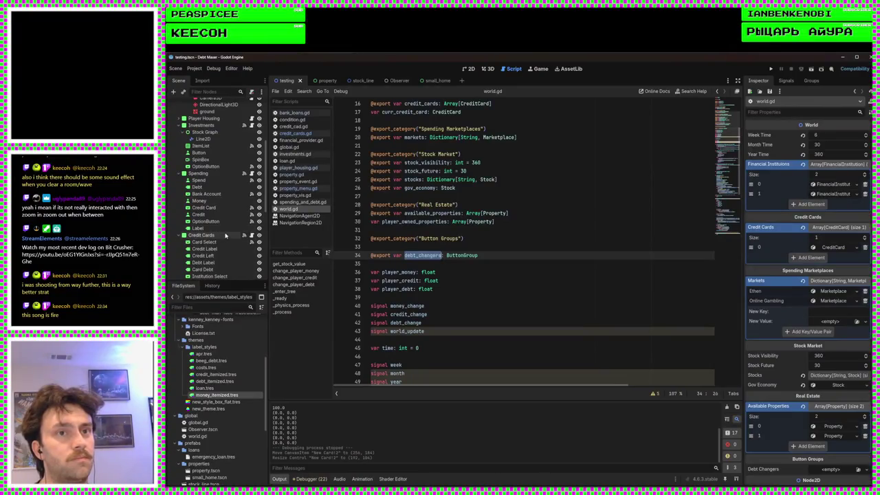
scroll(217, 243, down, 8)
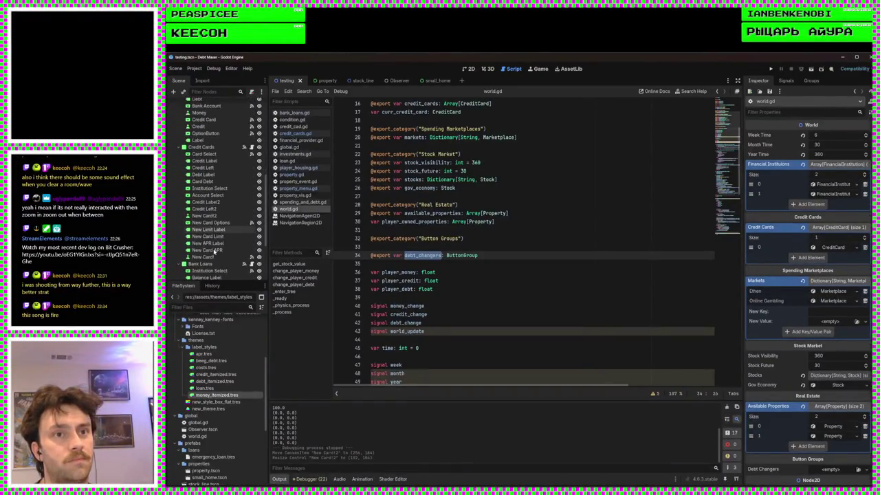
scroll(801, 323, down, 3)
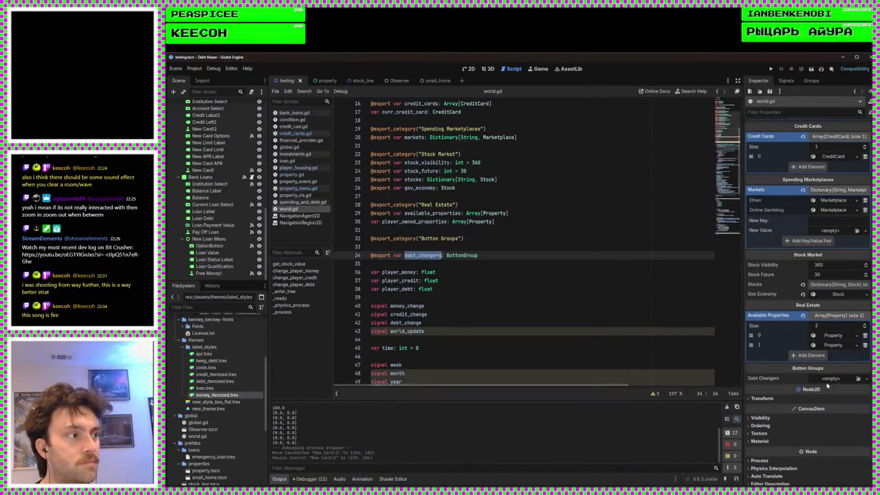
click(831, 380)
click(843, 396)
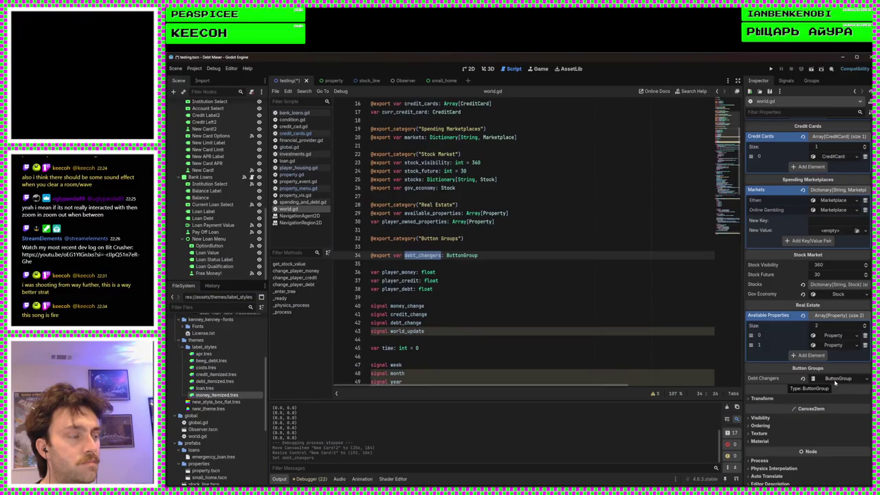
Step: Assign that same ButtonGroup to the Pay Off Loan button and save the scene
scroll(845, 384, down, 1)
mouse_move(848, 352)
mouse_down()
mouse_move(234, 296)
mouse_move(202, 262)
mouse_move(379, 291)
mouse_move(382, 353)
mouse_move(235, 216)
mouse_move(208, 235)
mouse_move(714, 302)
mouse_move(814, 333)
mouse_move(833, 316)
mouse_up()
click(590, 314)
key(ctrl+s)
click(469, 69)
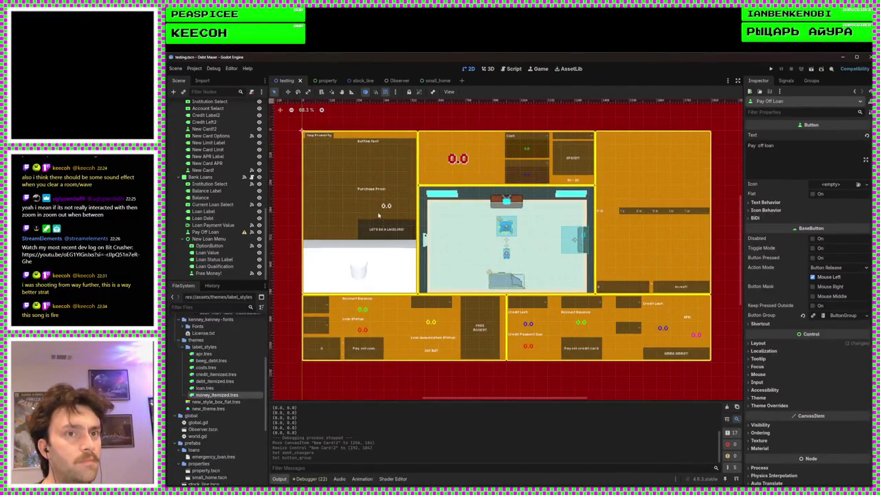
Step: Clear the Button Group from the Pay Off Loan button in the Inspector
mouse_move(244, 233)
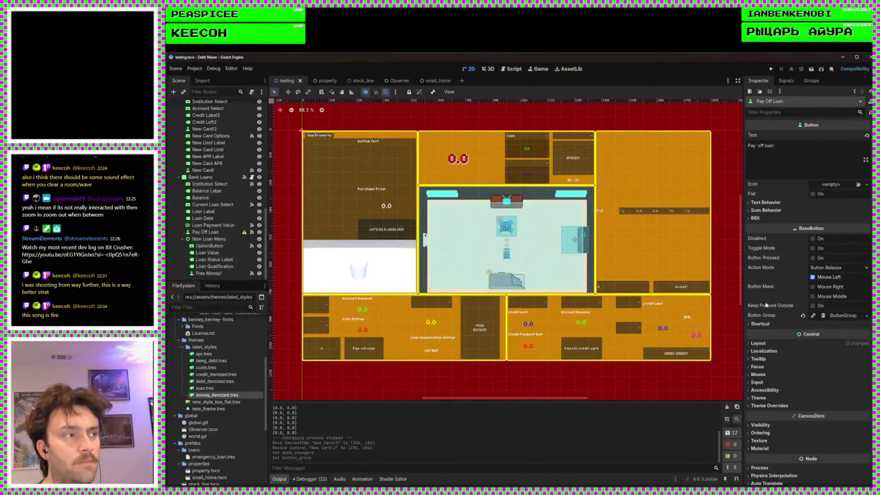
mouse_move(768, 248)
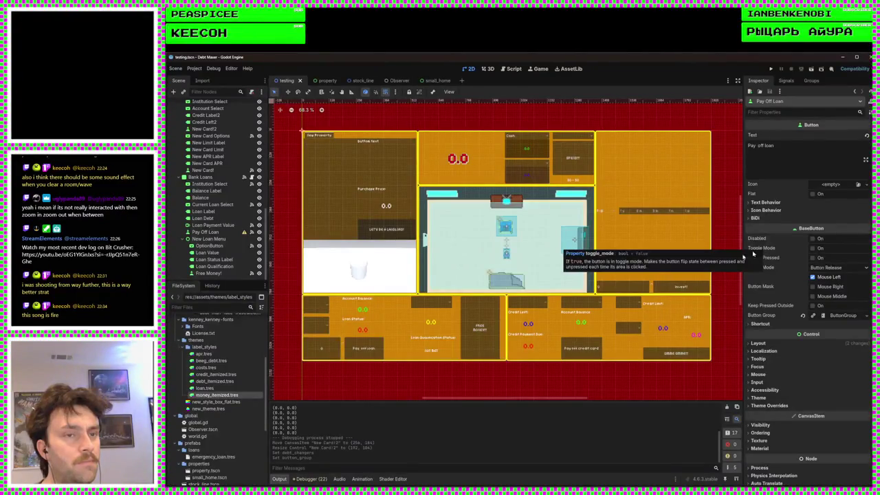
click(205, 232)
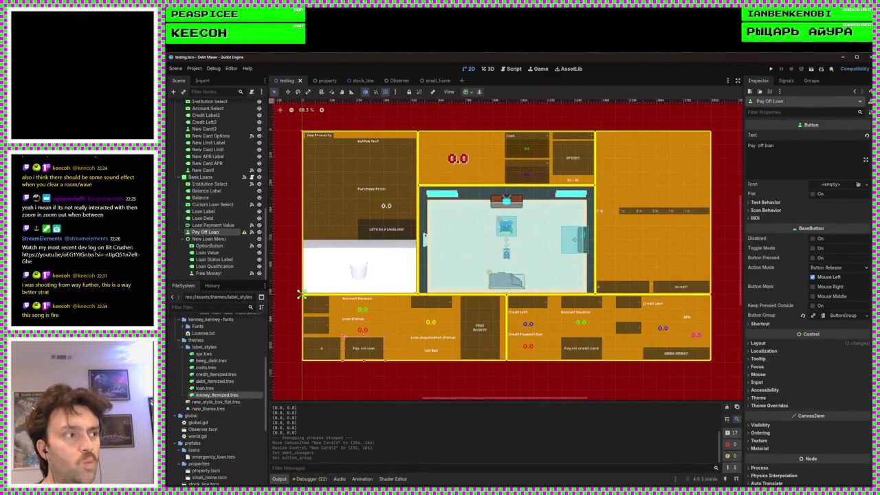
click(803, 315)
Step: Select the Debt Maxer root node and return to the world.gd script
scroll(217, 180, up, 5)
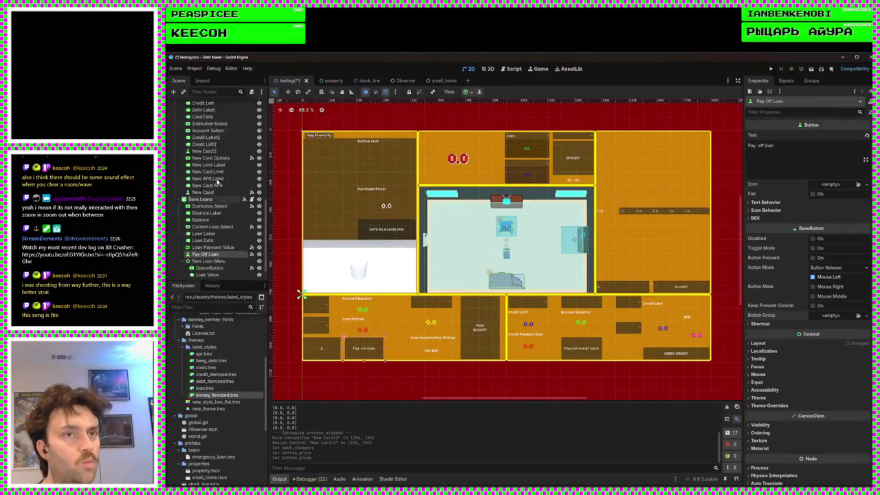
scroll(217, 180, up, 3)
click(193, 104)
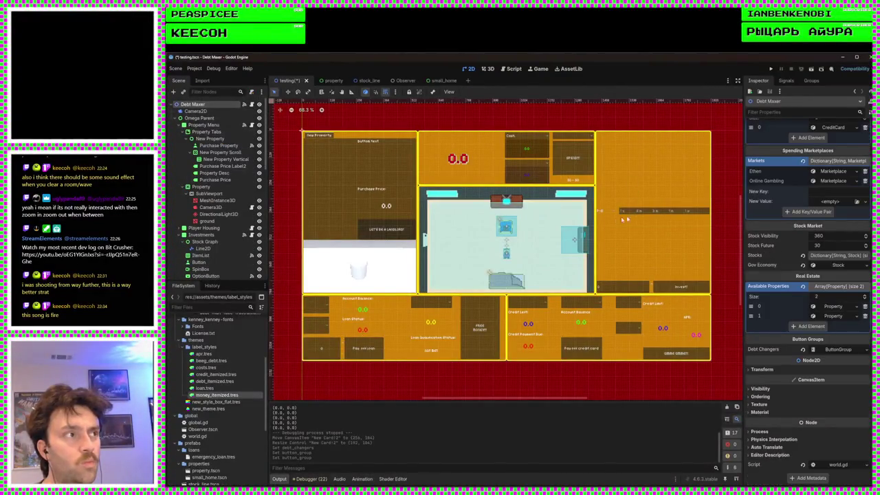
click(513, 68)
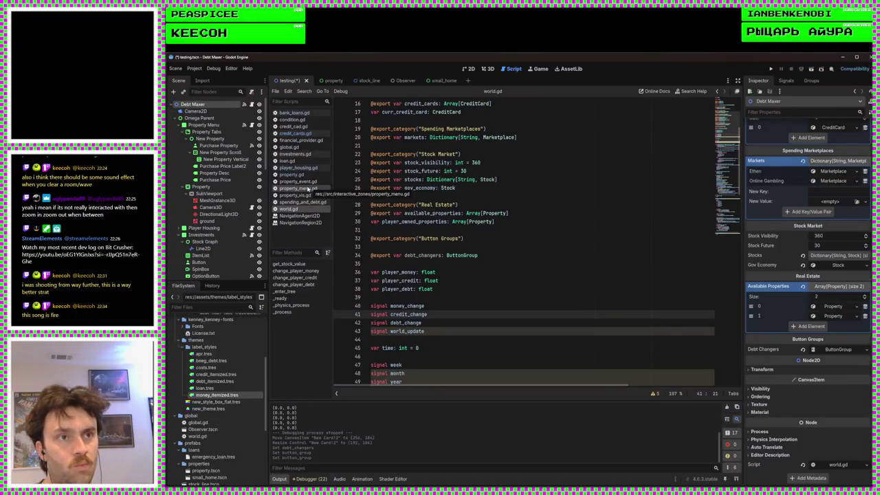
Step: Open credit_cards.gd after checking the Account Select dropdown on the credit panel
click(307, 187)
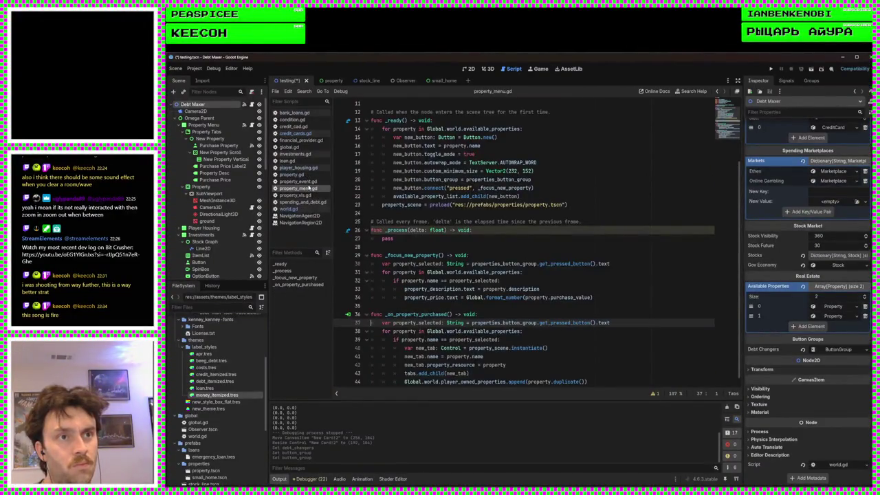
click(294, 133)
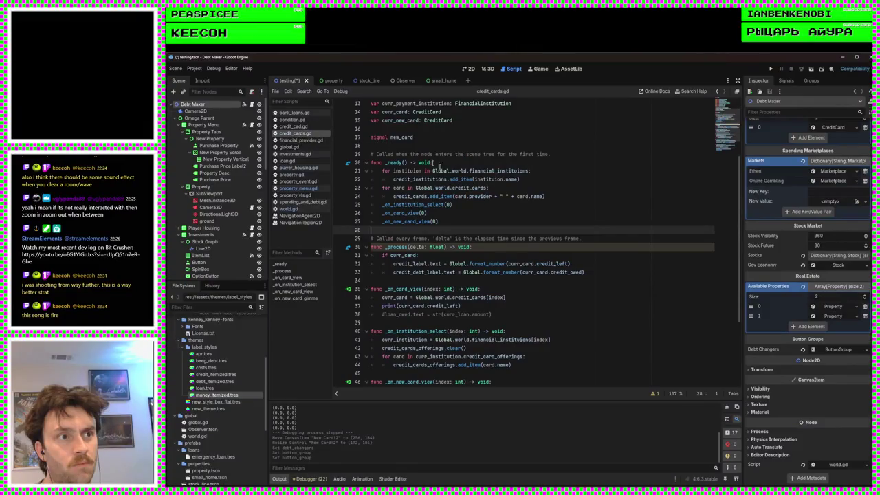
click(467, 69)
scroll(501, 257, up, 4)
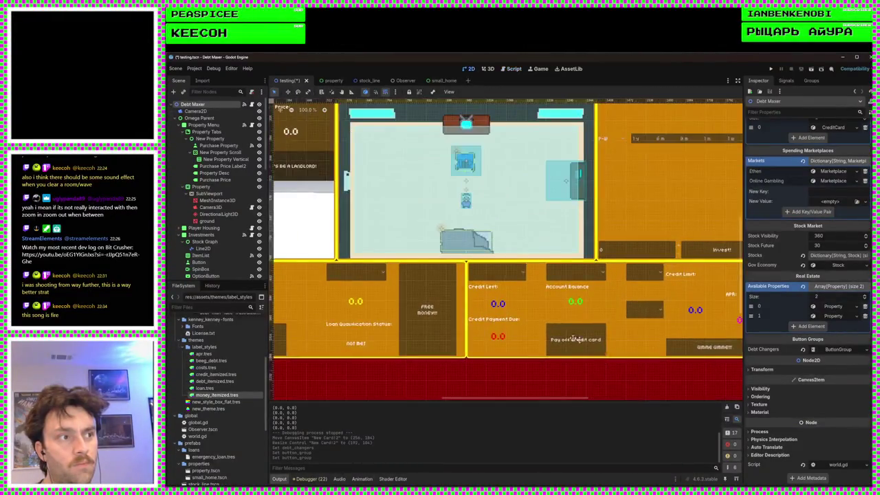
click(488, 240)
scroll(486, 315, up, 3)
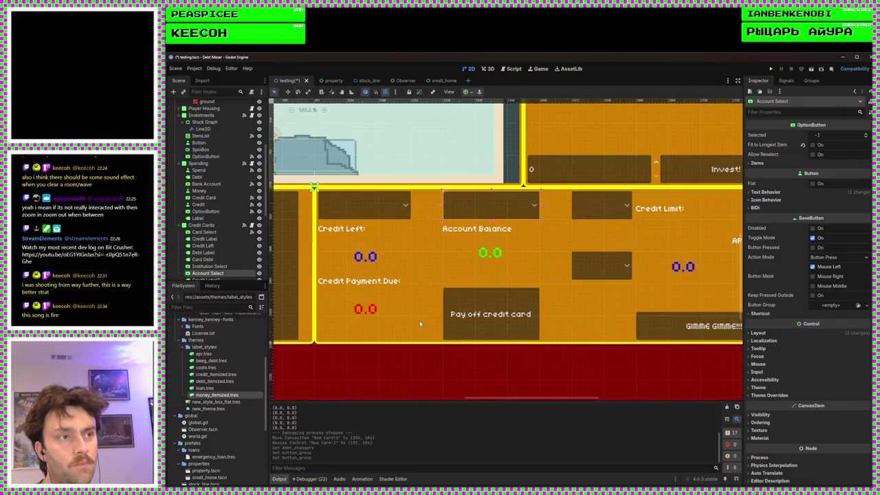
click(514, 69)
Step: Duplicate the _on_institution_select(0) call on line 25 of _ready
scroll(364, 197, up, 3)
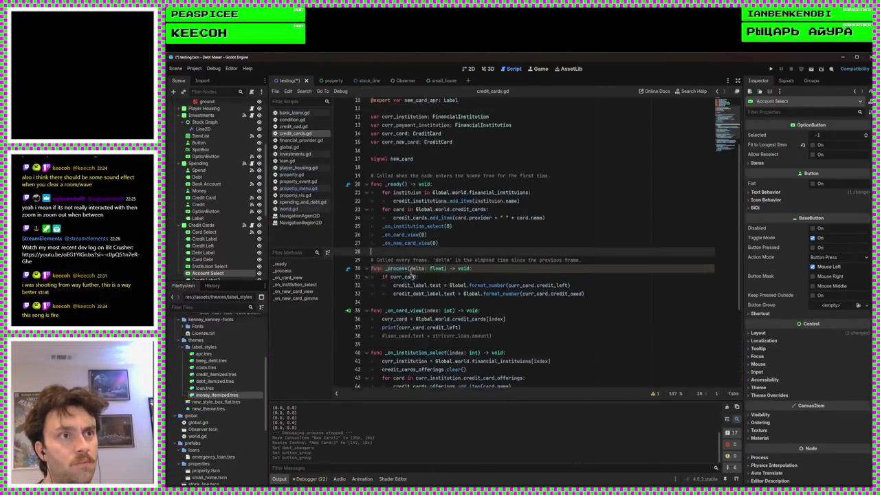
double_click(460, 154)
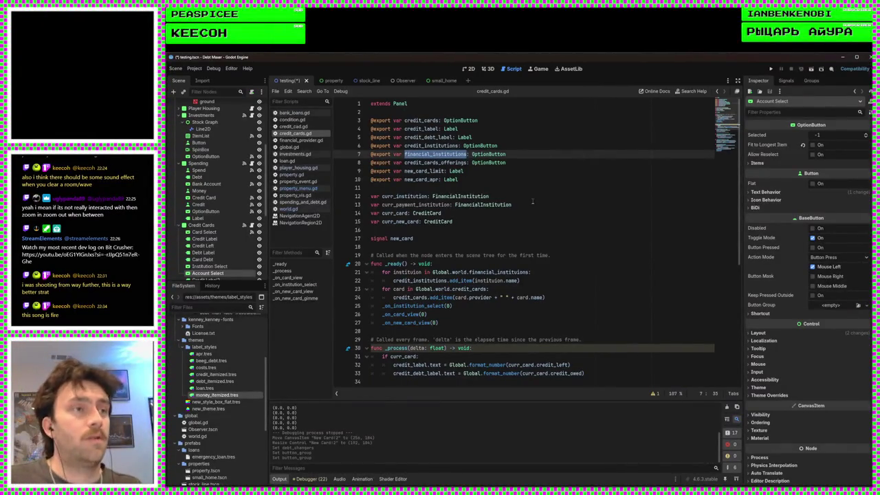
scroll(495, 230, down, 5)
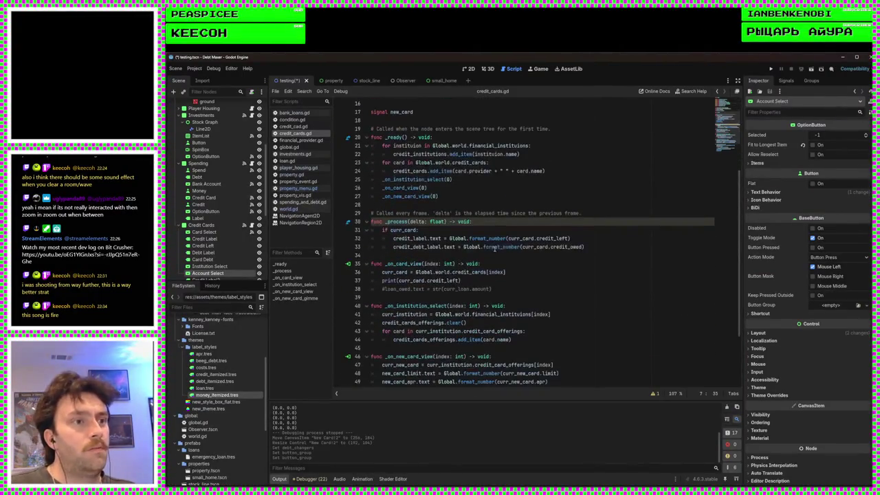
scroll(493, 256, up, 3)
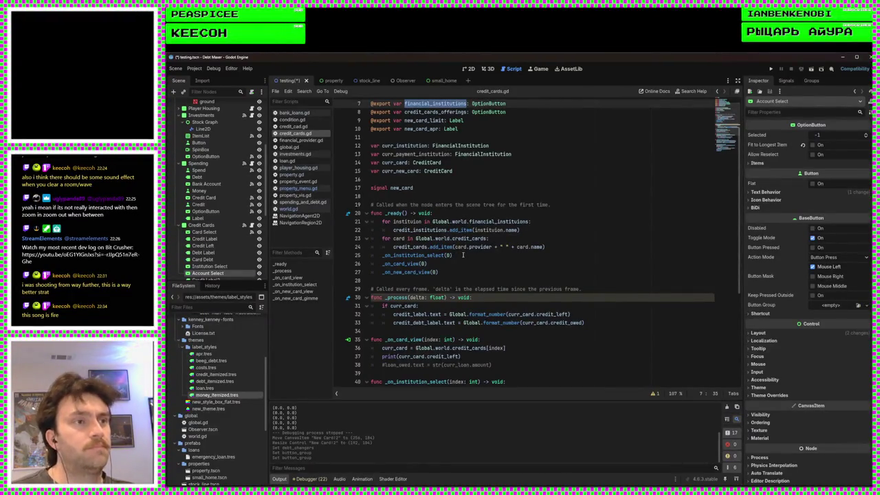
click(463, 255)
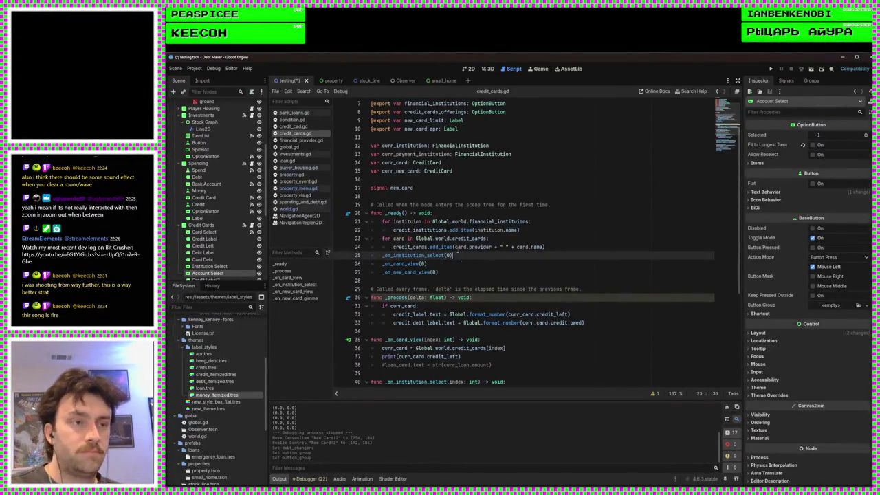
key(ctrl+shift+d)
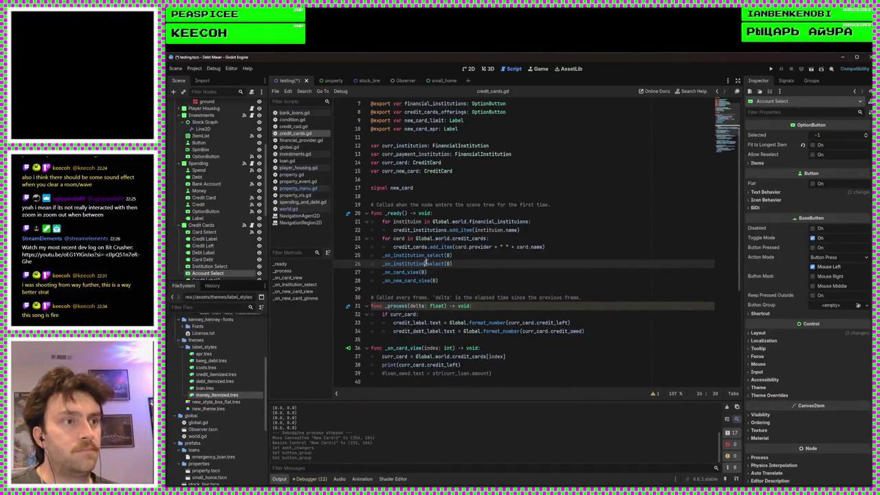
Step: Rename the duplicated call and a pasted function copy to _on_institution_account_select
click(425, 263)
text(account_)
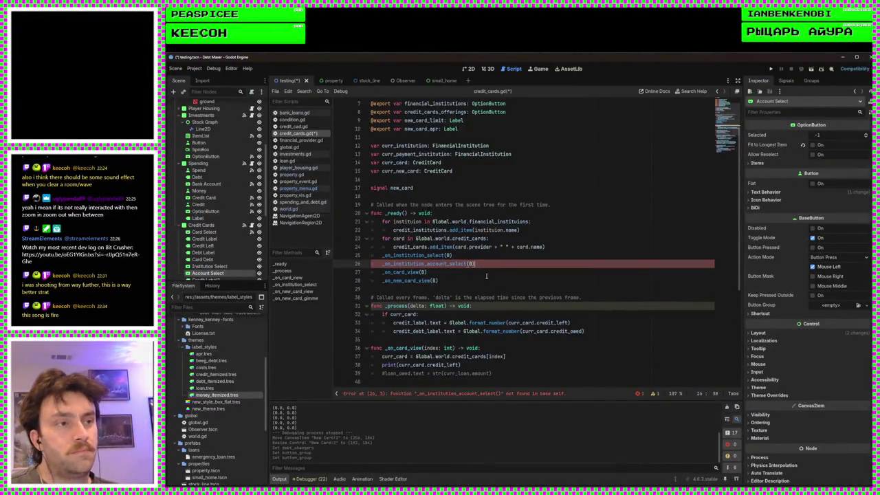
scroll(484, 271, down, 5)
scroll(486, 279, down, 1)
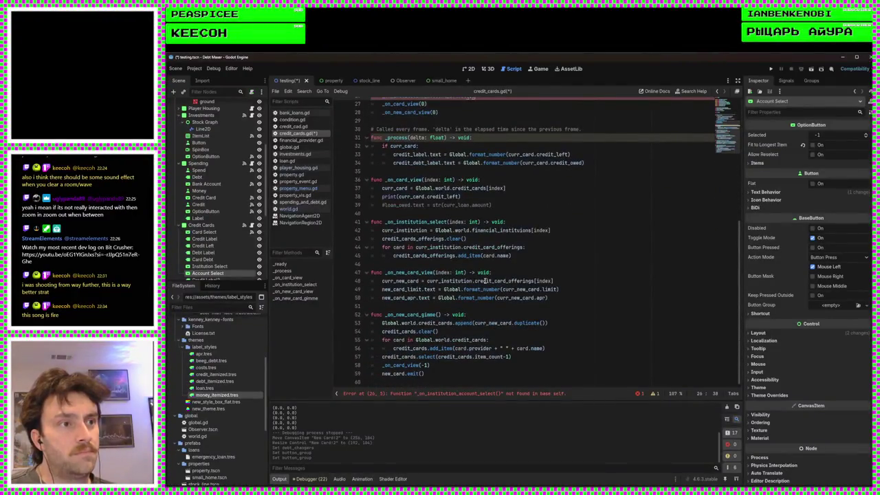
drag(522, 256, 368, 223)
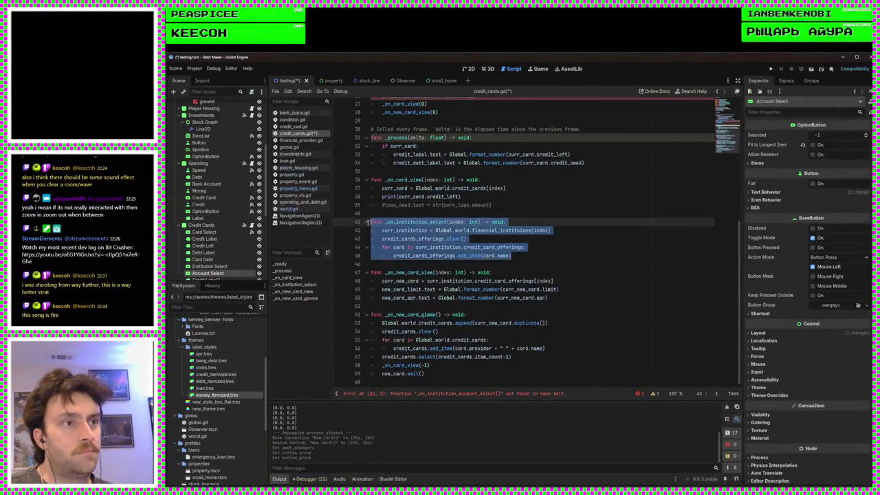
click(534, 259)
key(Return)
key(Return)
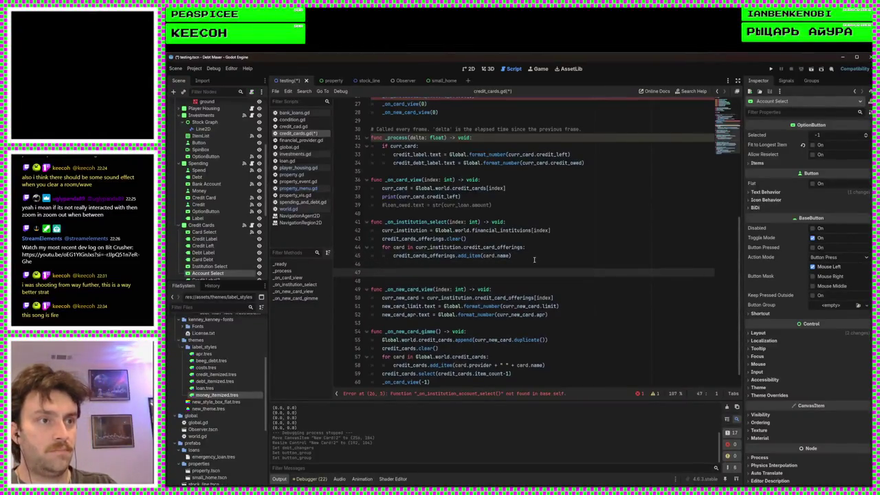
text(func _on_institution_select(index: int) -> void: 	curr_institution = Global.world.financial_institutions[index] 	credit_cards_offerings.clear() 	for card in curr_institution.credit_card_offerings: 		credit_cards_offerings.add_item(card.name))
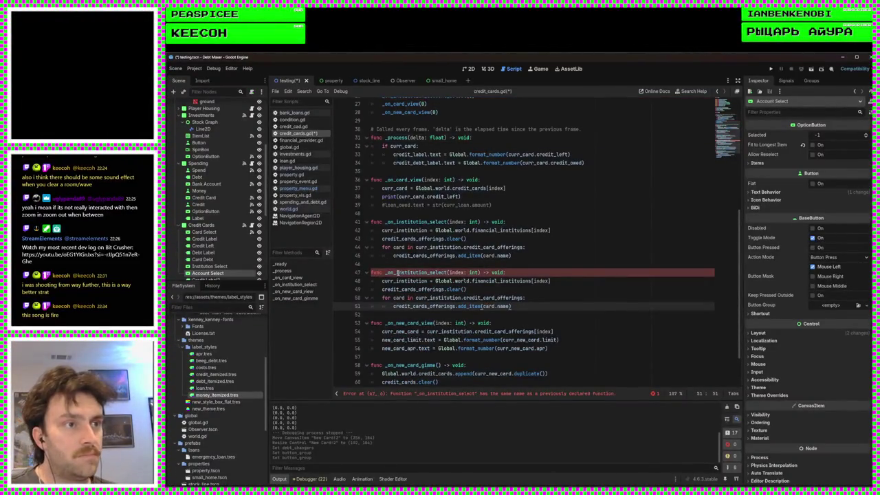
click(399, 272)
scroll(481, 255, up, 2)
scroll(474, 271, down, 2)
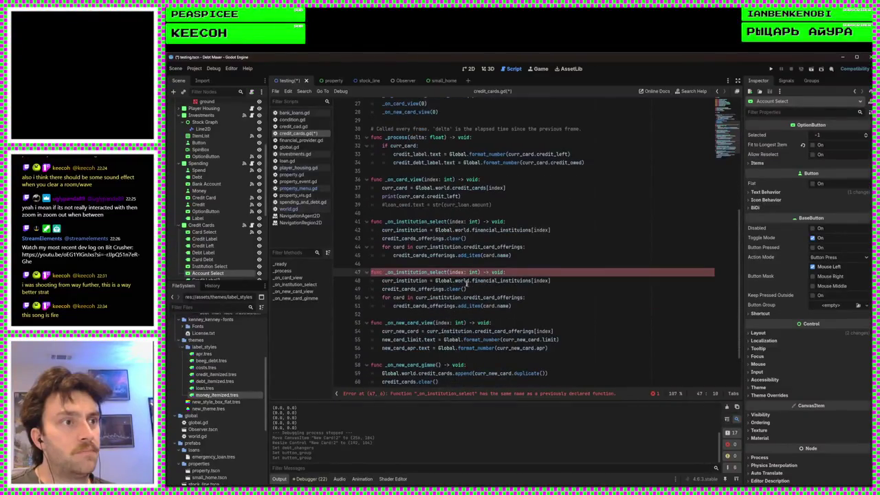
click(428, 272)
text(_account)
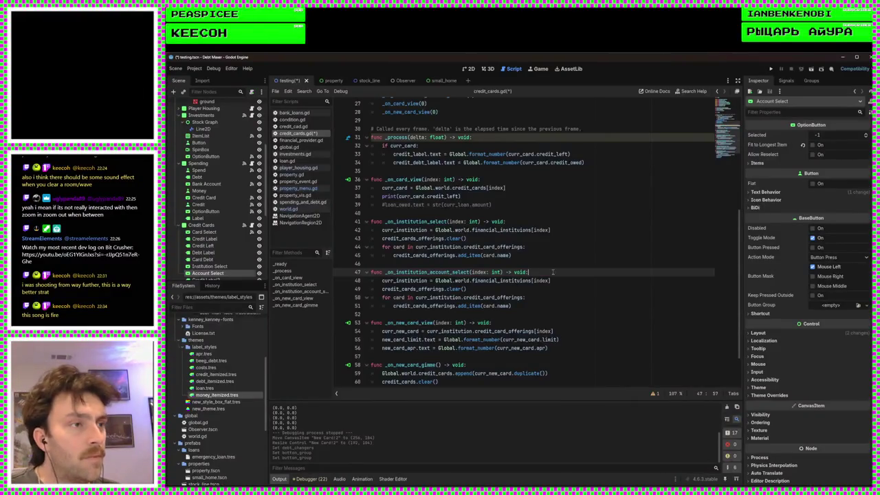
Step: Trim the new function's body to set curr_payment_institution, deleting the clear and for-loop lines
scroll(552, 273, down, 1)
scroll(472, 273, up, 9)
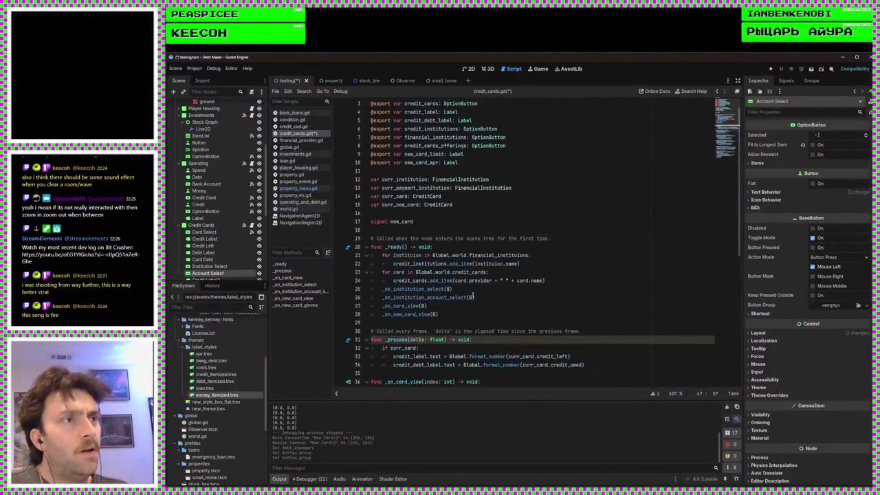
scroll(460, 275, down, 3)
scroll(464, 299, down, 6)
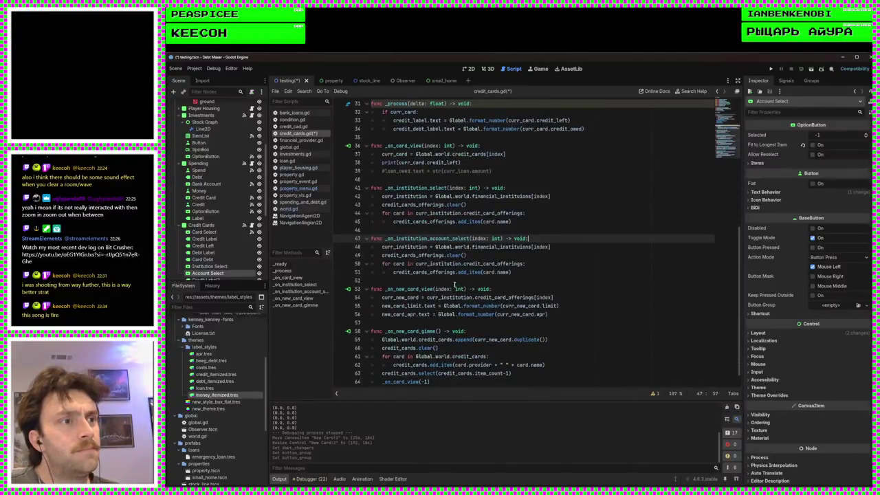
click(398, 246)
click(396, 246)
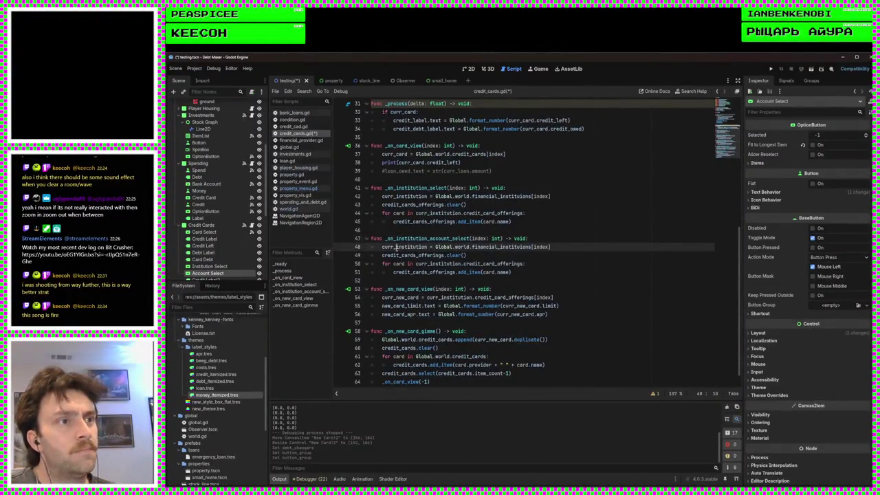
text(payment_)
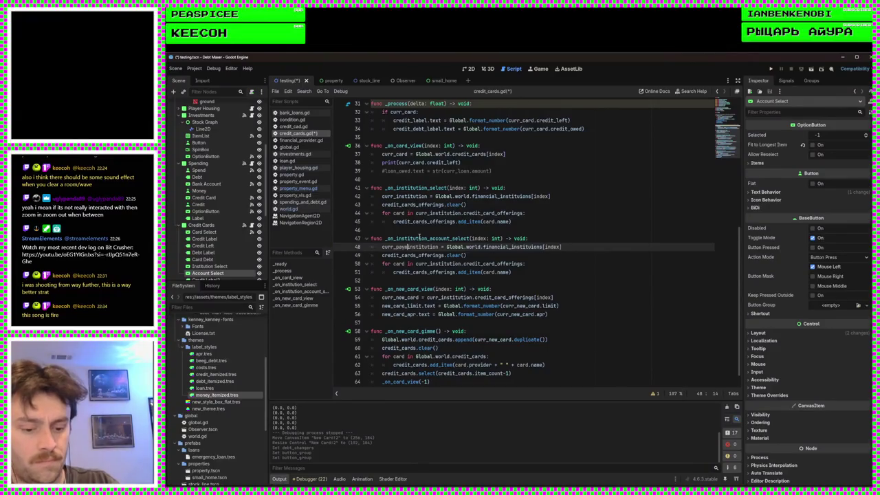
click(517, 231)
drag(374, 263, 594, 248)
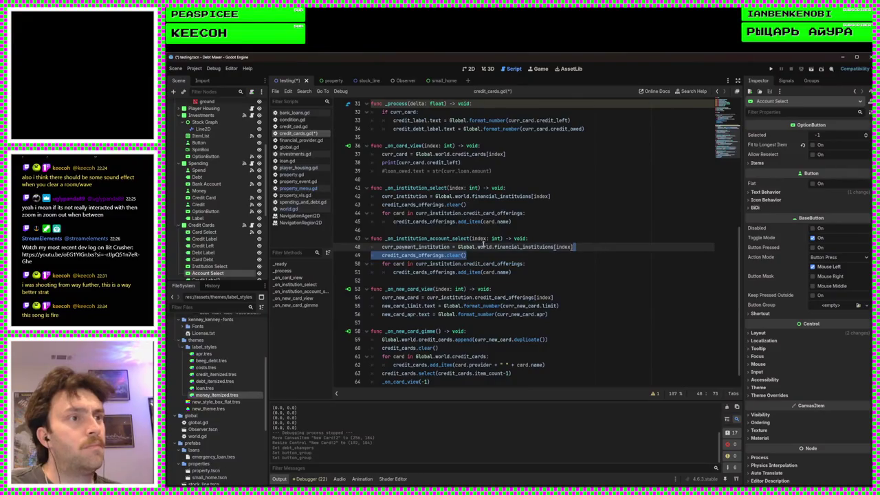
key(BackSpace)
drag(511, 264, 385, 255)
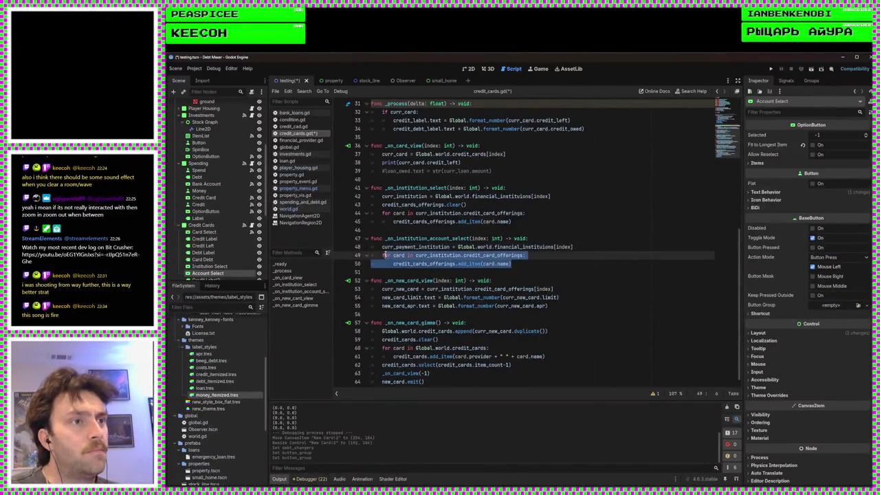
key(BackSpace)
scroll(485, 270, up, 1)
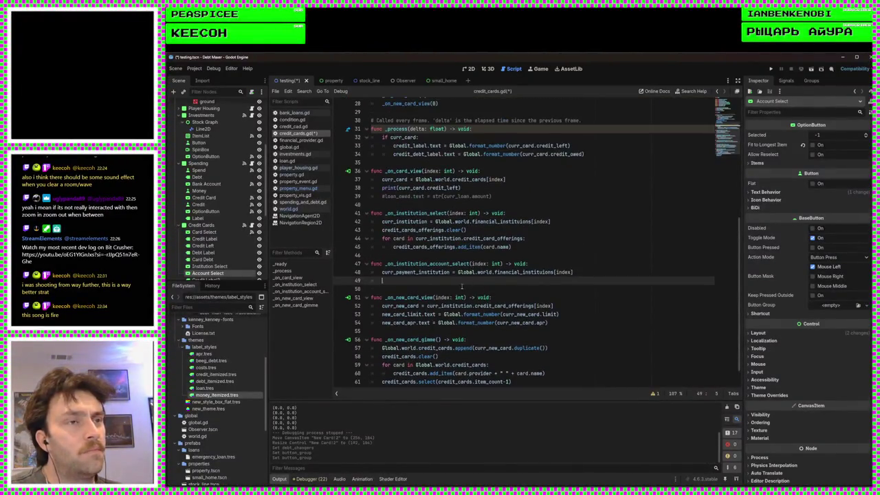
scroll(484, 246, up, 9)
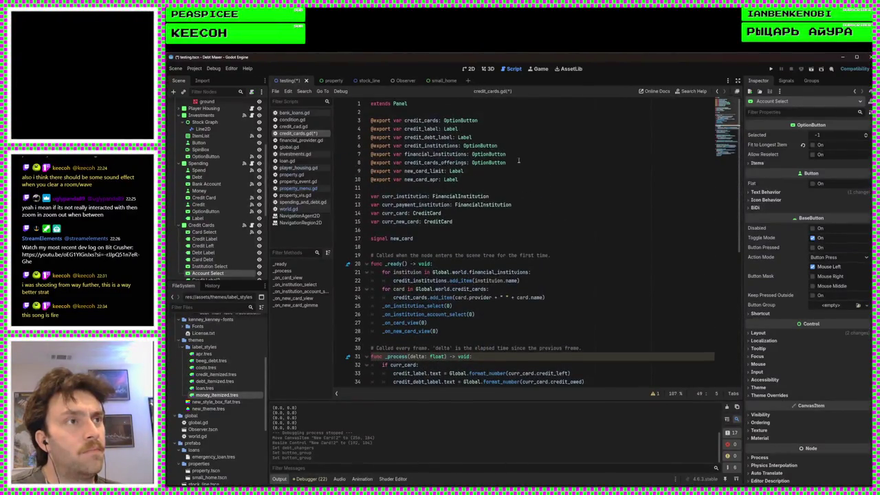
Step: Add an exported institution_balance Label variable and save credit_cards.gd
click(504, 172)
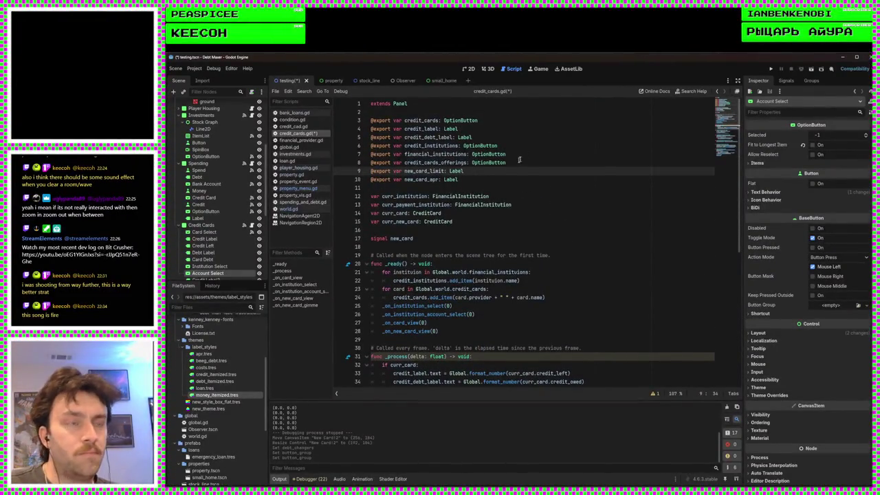
click(526, 163)
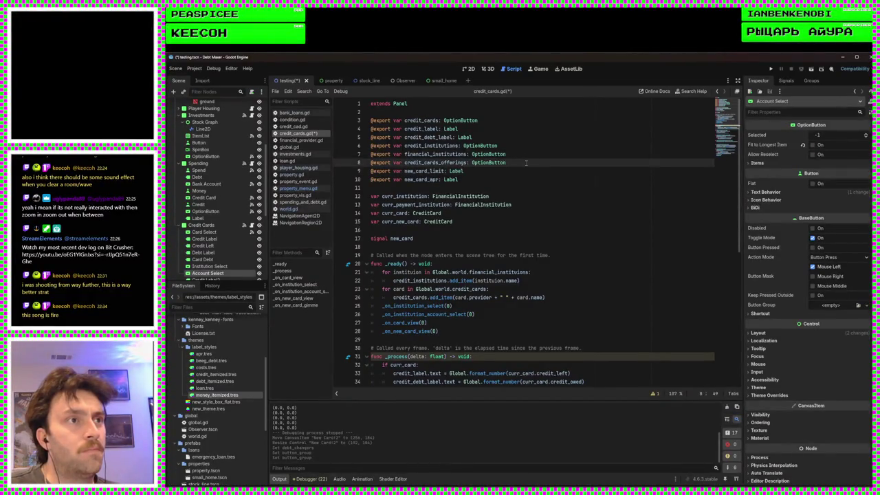
text(@export var new_card_limit: Label)
double_click(437, 162)
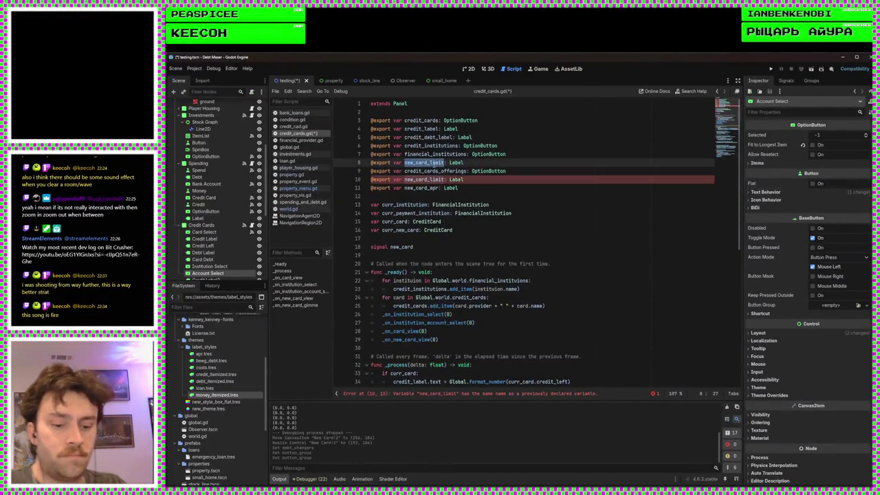
text(institution_balance)
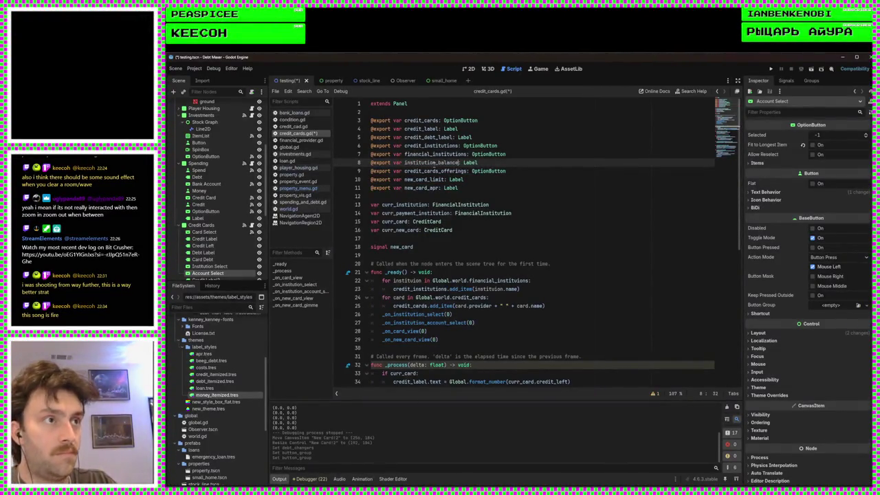
key(ctrl+s)
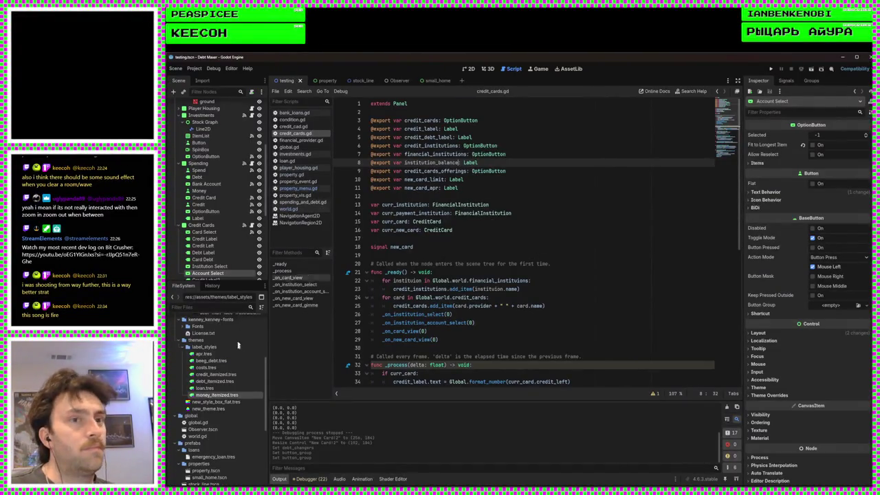
click(201, 225)
scroll(206, 227, down, 3)
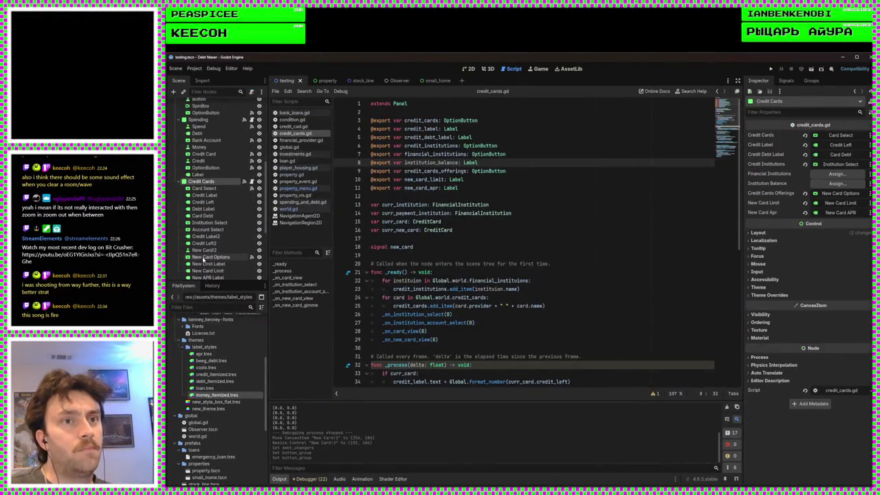
Step: Check the credit panel's Account Balance heading label in the 2D view
click(469, 69)
click(567, 195)
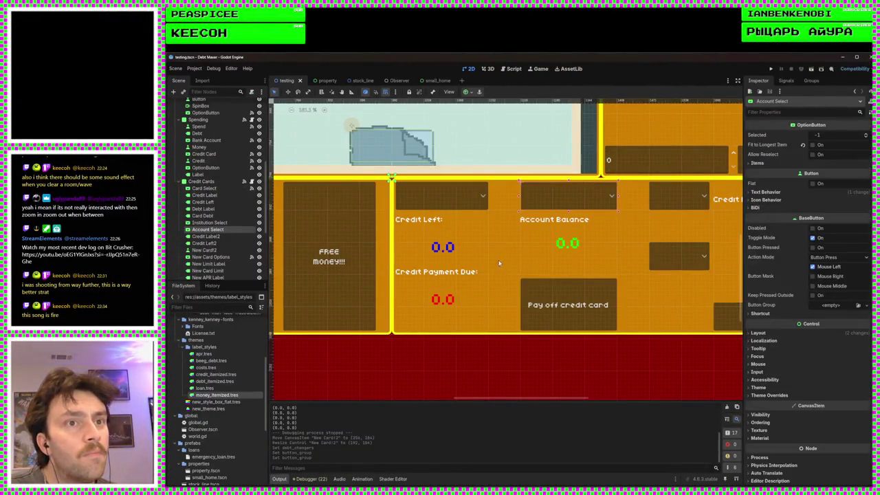
click(539, 223)
click(797, 157)
Step: Rename the Credit Label2 node to Account Balance Label
double_click(199, 236)
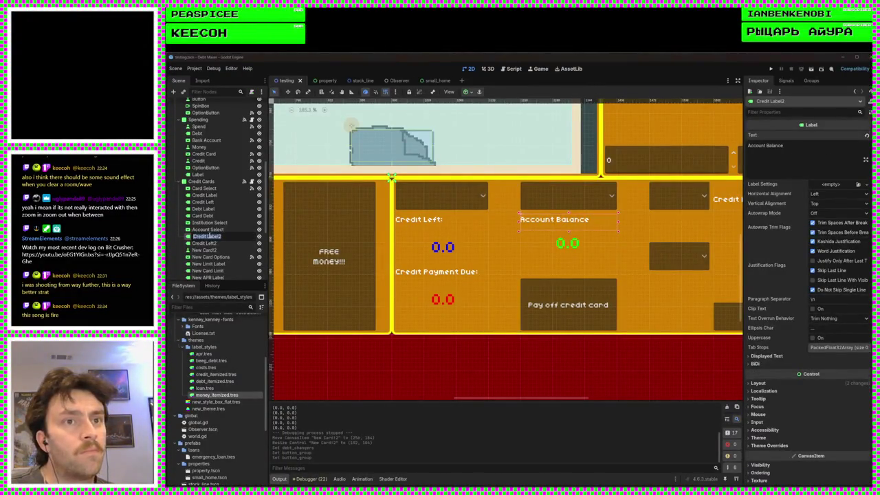
text(Account)
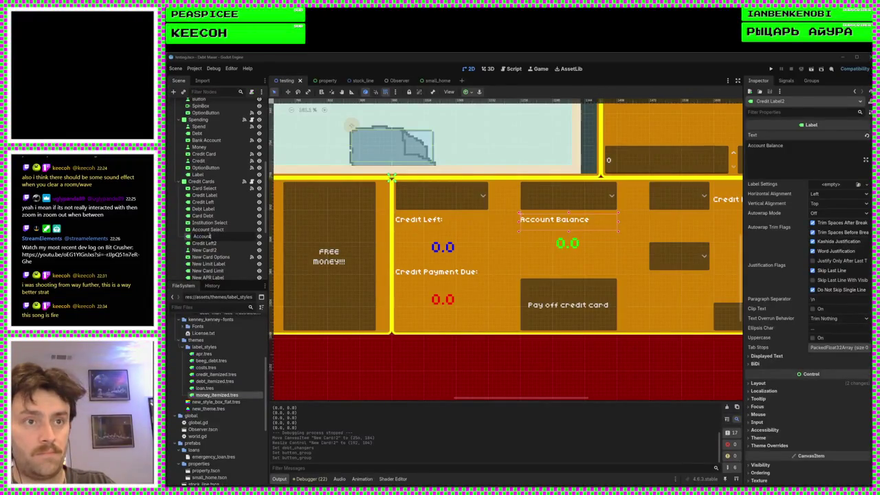
text( Balance)
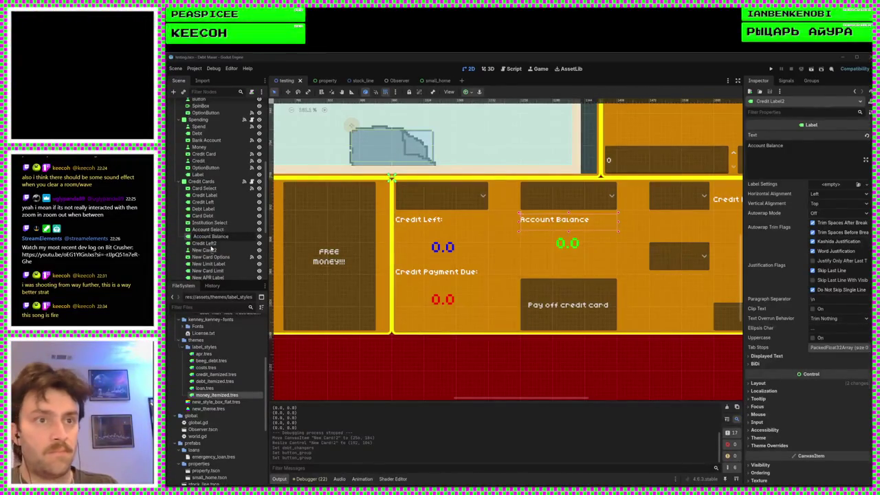
key(Return)
click(206, 243)
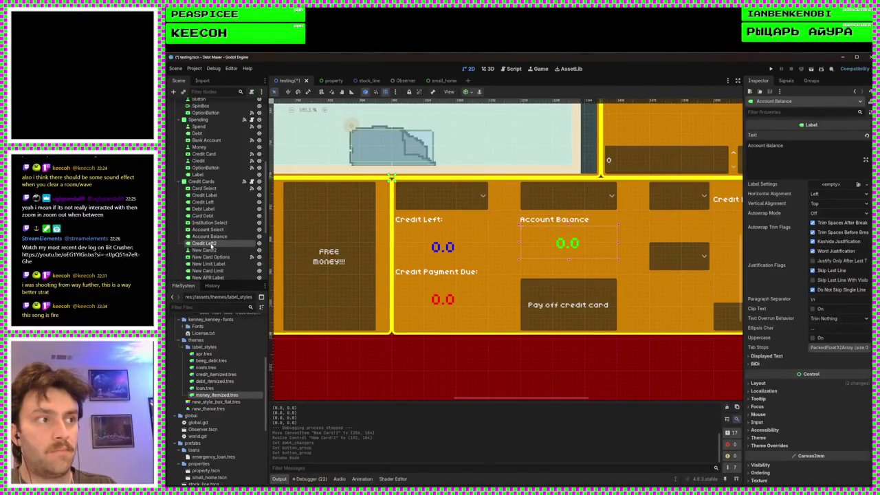
double_click(209, 244)
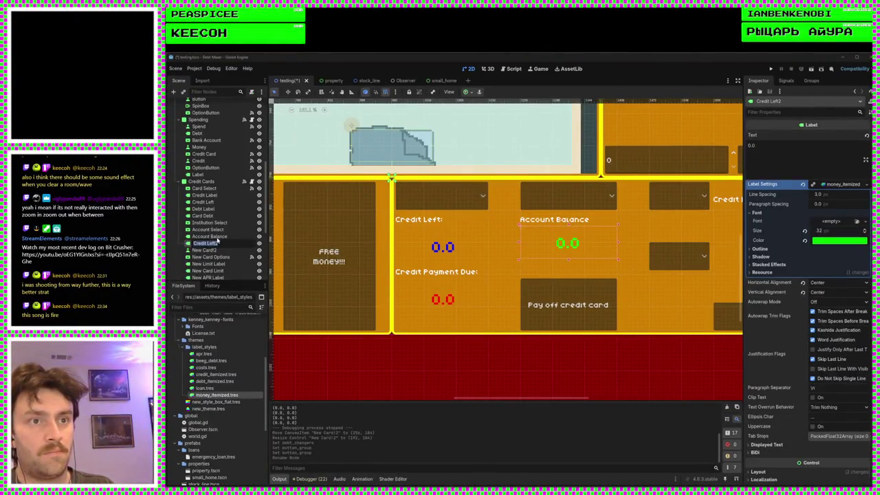
double_click(227, 237)
text(Label)
key(Return)
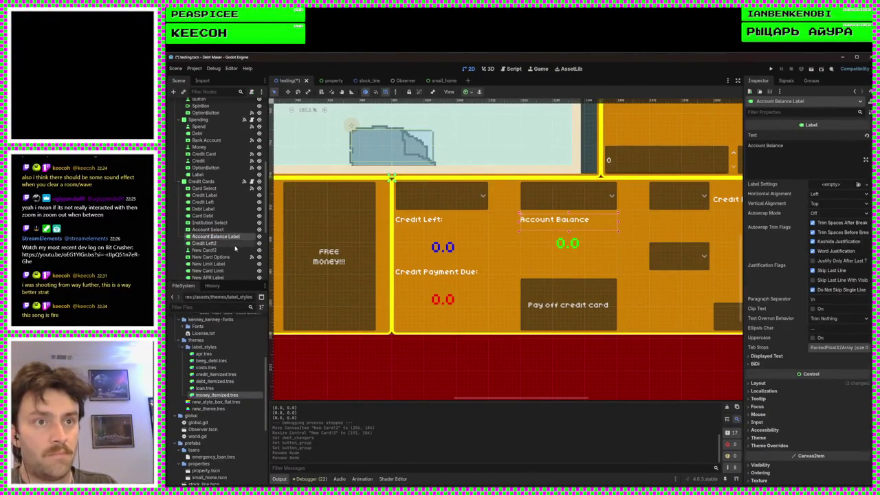
Step: Rename Credit Left2 to Account Balance and New Card2 to Pay off Card
click(235, 244)
text(Account Balance)
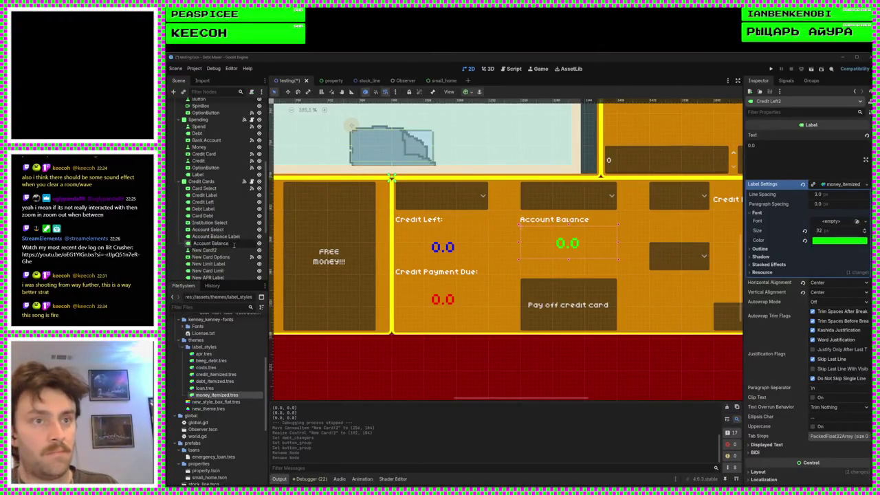
key(Return)
click(217, 251)
text(Pay off)
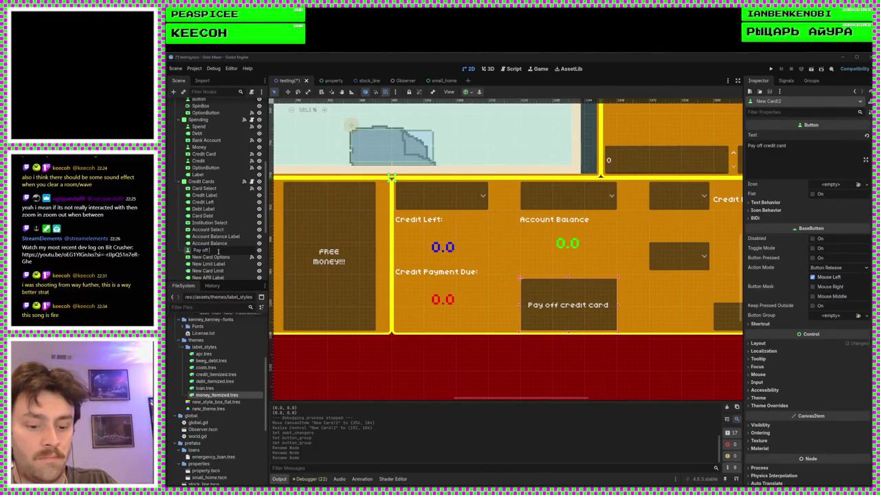
text( Card)
key(Return)
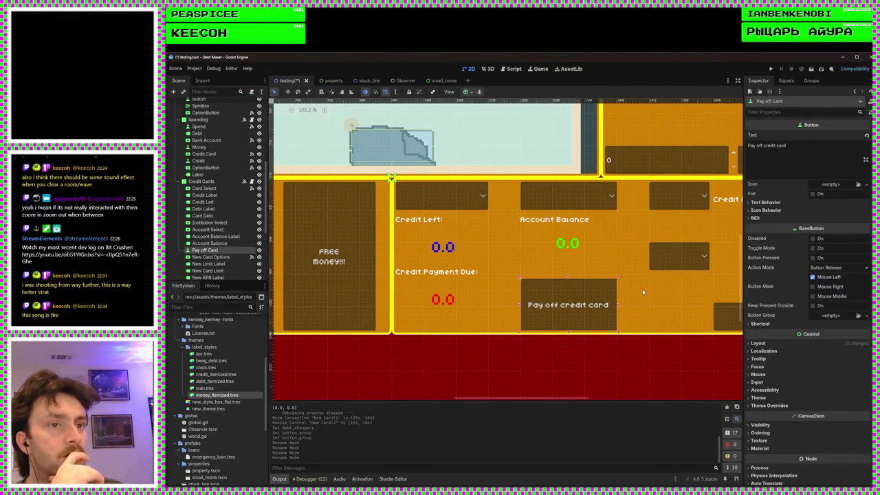
scroll(654, 296, down, 5)
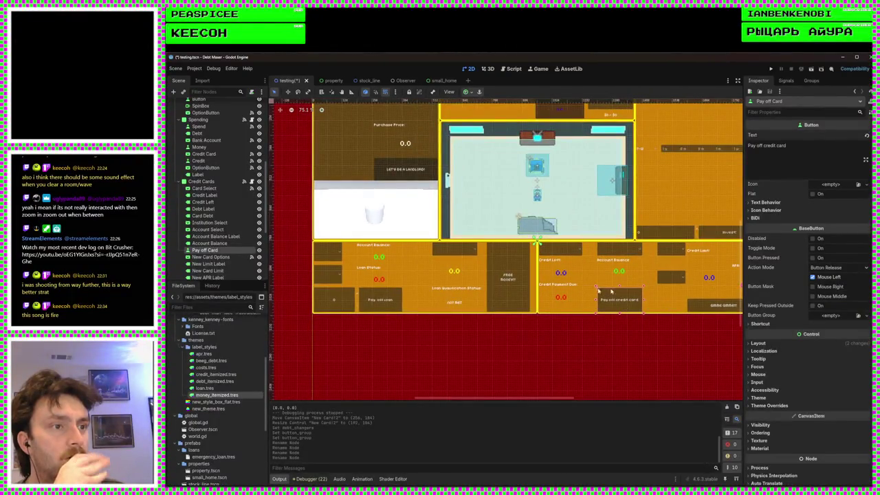
Step: Paste a Loan Payment Value spin box copy above Account Balance, then delete that label
click(379, 299)
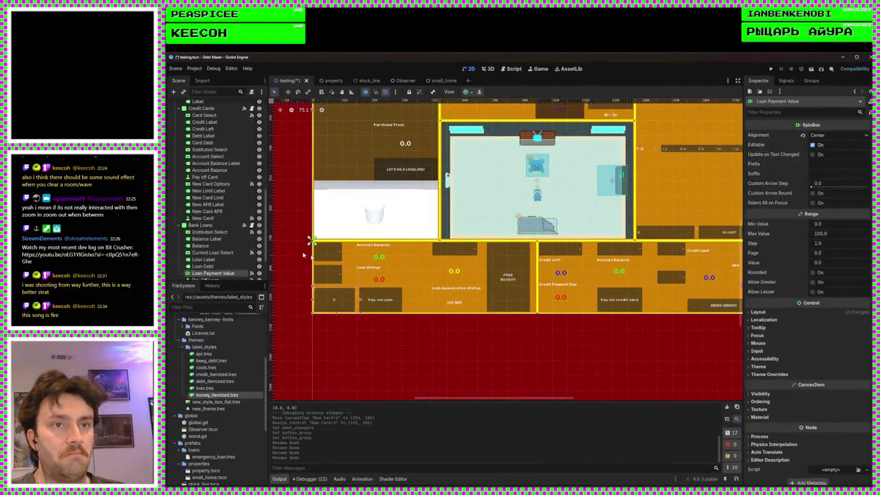
scroll(224, 246, down, 2)
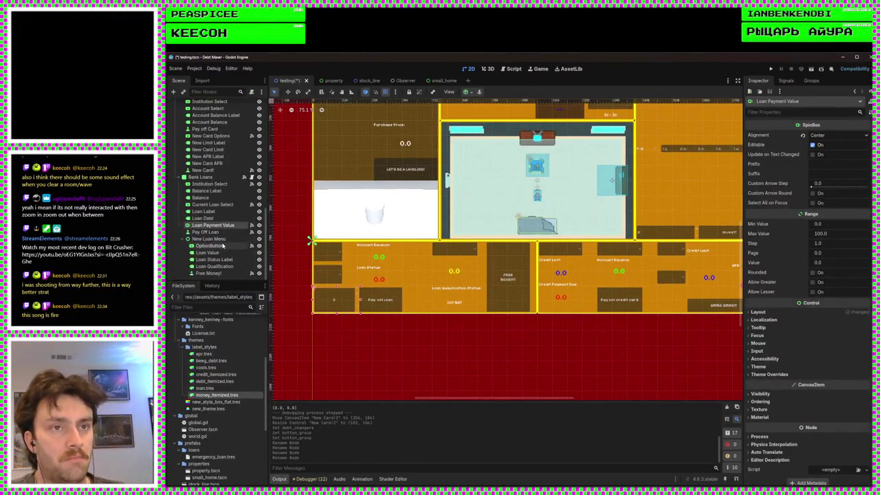
scroll(637, 274, up, 4)
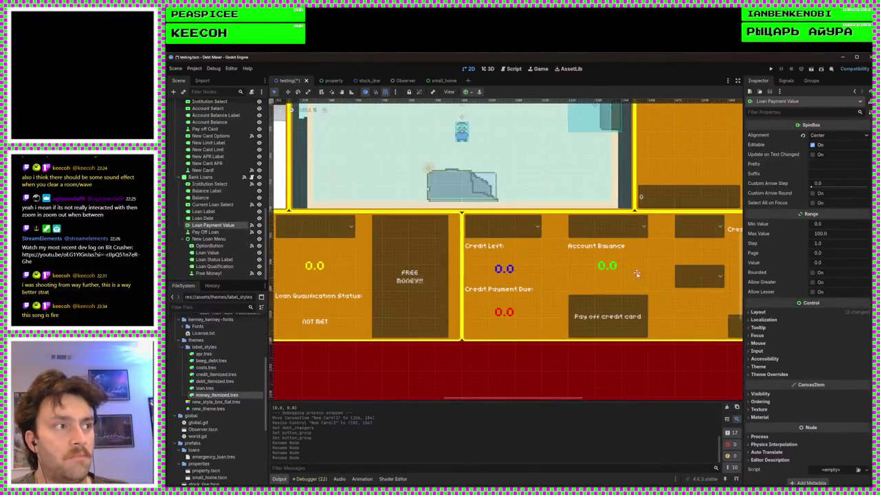
click(591, 275)
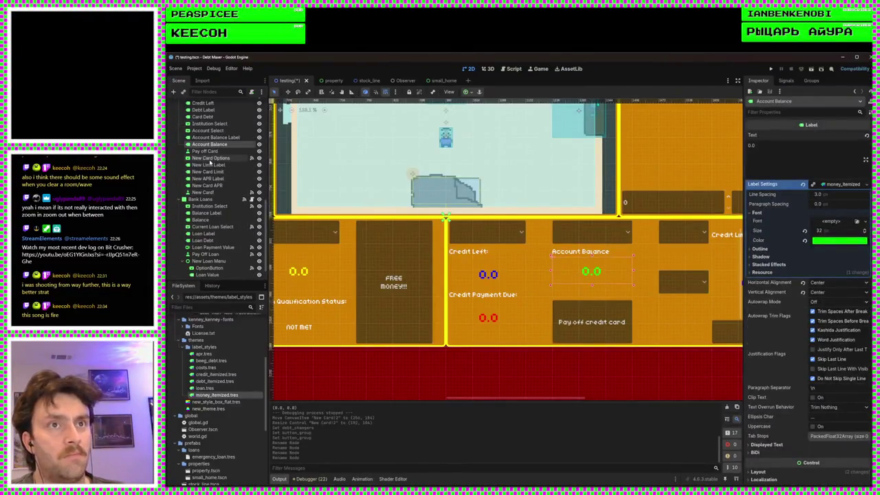
key(ctrl+v)
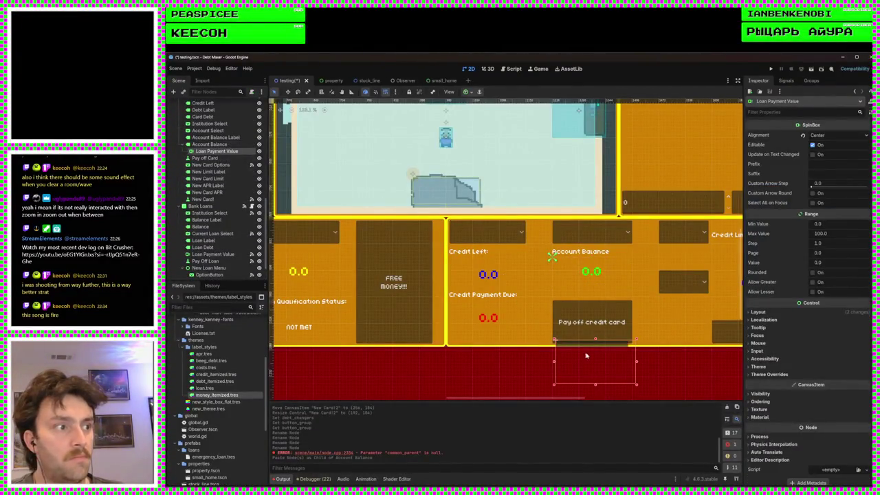
drag(605, 371, 599, 287)
drag(203, 150, 203, 140)
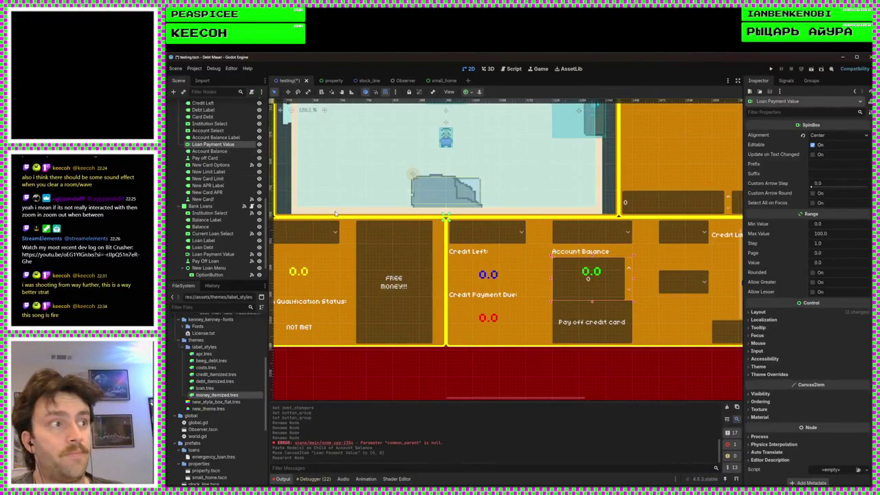
scroll(549, 278, up, 3)
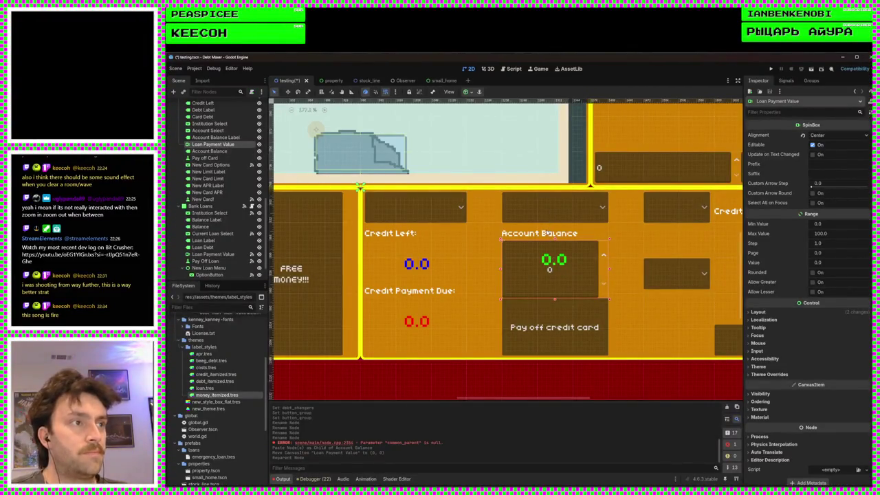
click(226, 151)
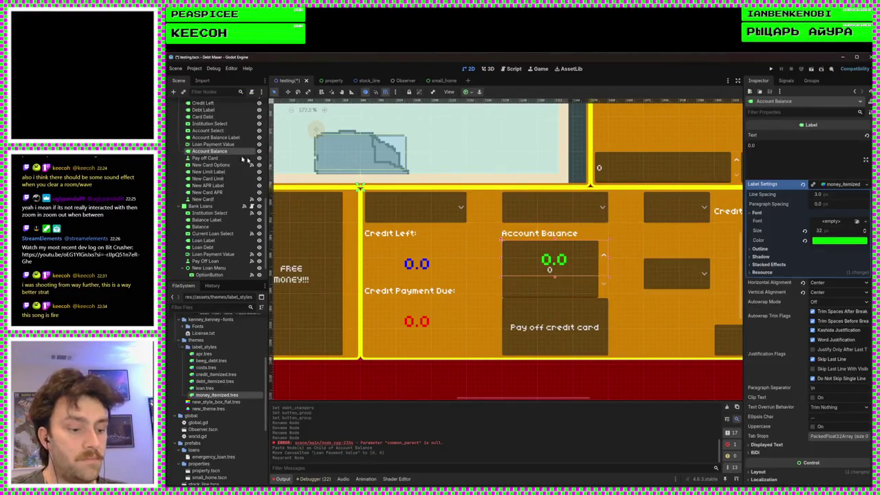
key(Delete)
Step: Confirm the label deletion, then change the export to payment_amount: SpinBox and save
click(456, 282)
click(510, 68)
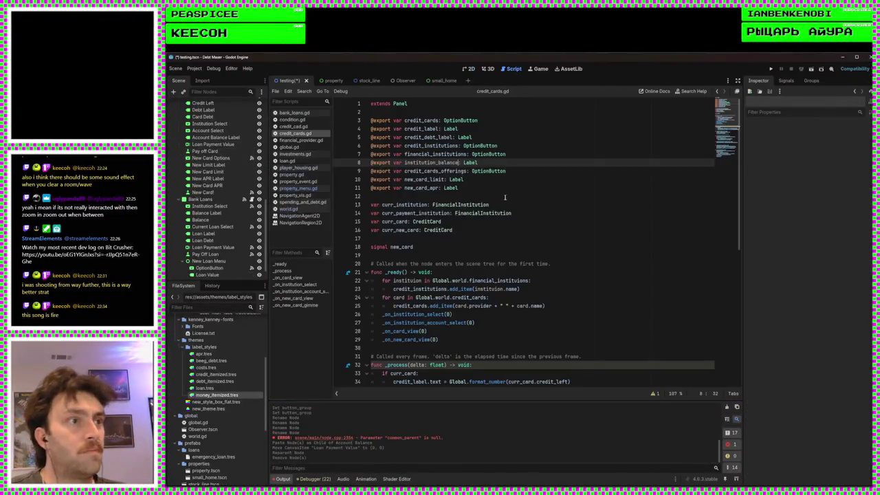
double_click(435, 162)
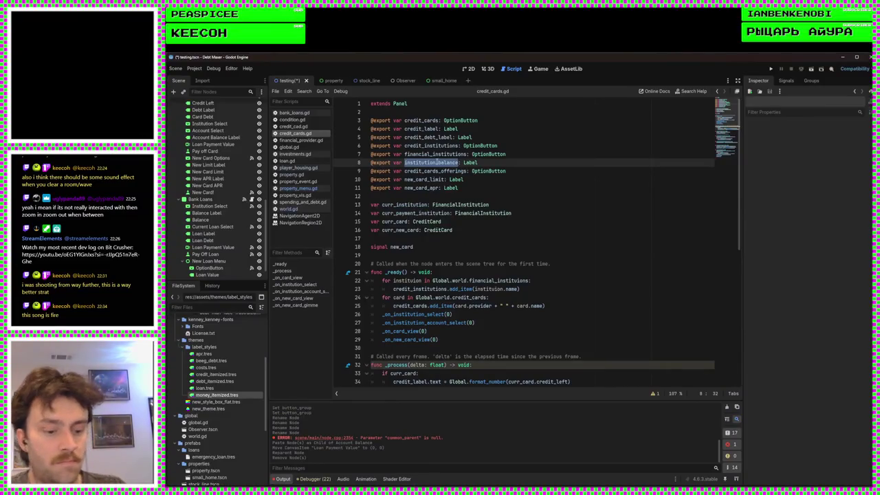
text(paym)
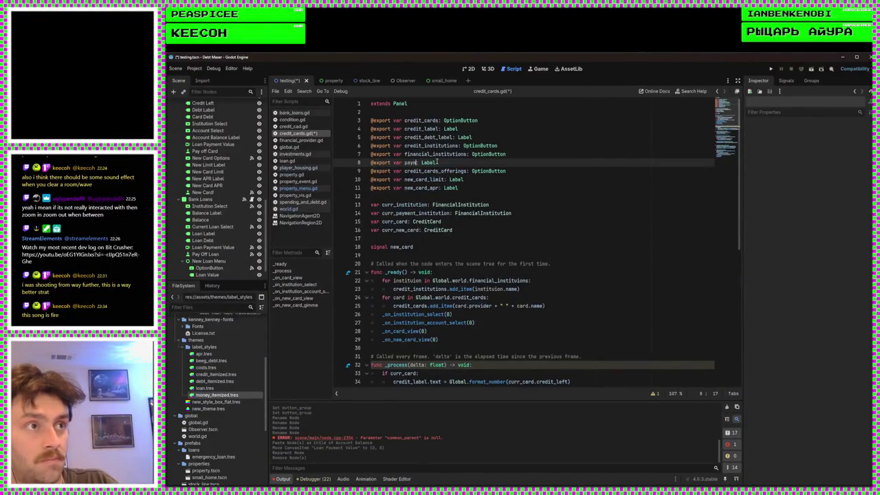
text(ent_amount)
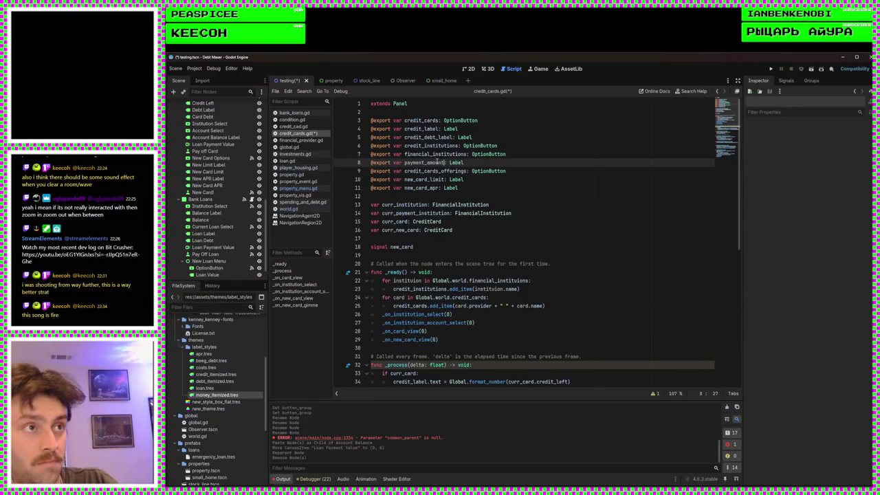
double_click(459, 163)
text(Sp)
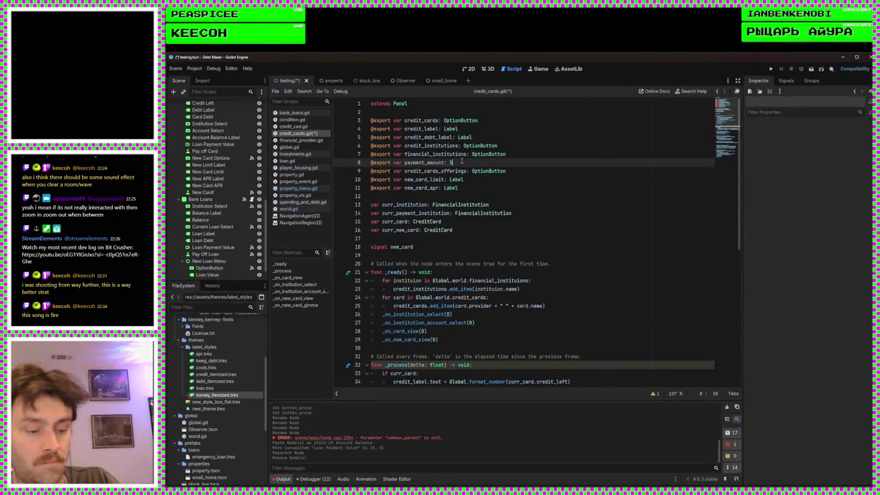
key(Return)
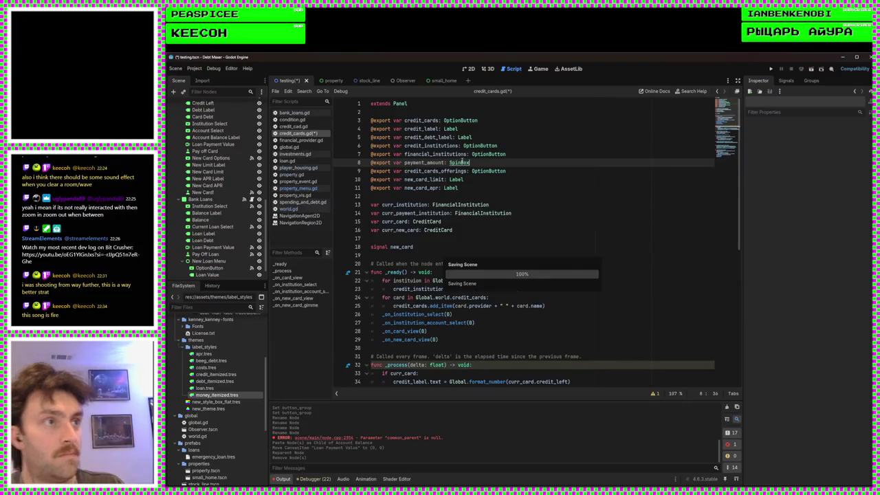
key(ctrl+s)
click(469, 69)
scroll(522, 261, up, 3)
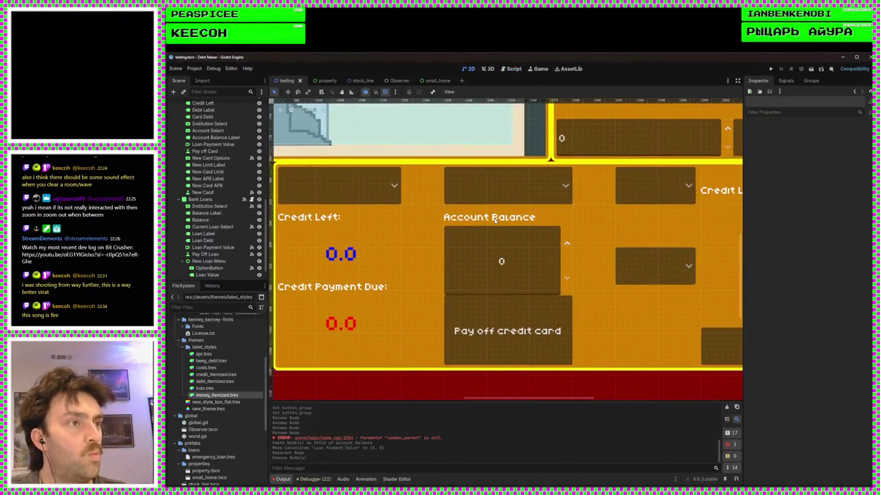
click(507, 236)
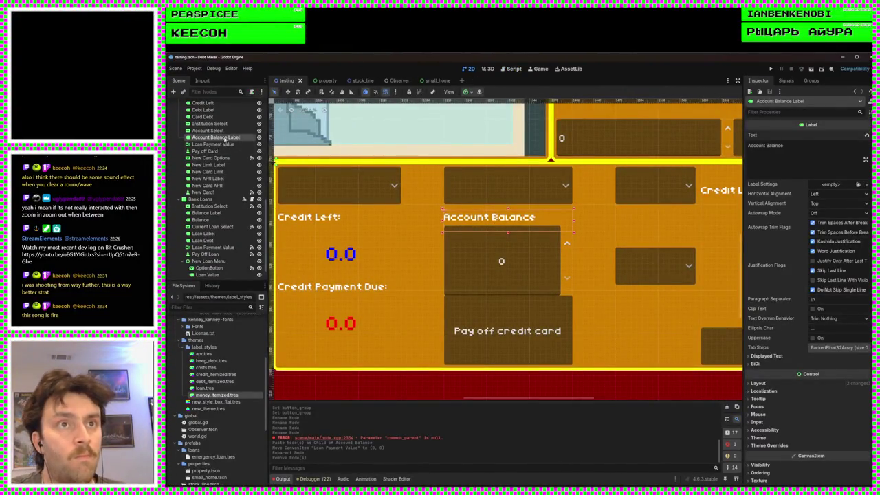
key(Delete)
click(459, 282)
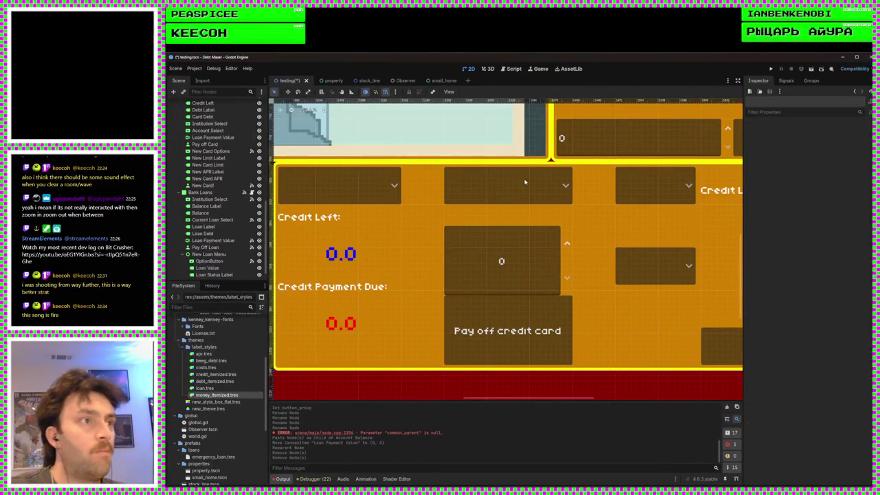
scroll(502, 235, left, 2)
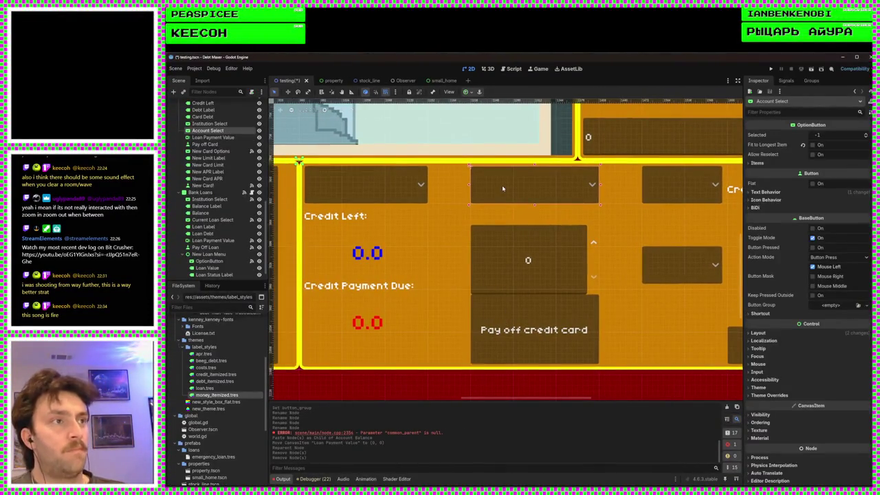
drag(501, 185, 460, 300)
drag(556, 302, 513, 302)
drag(536, 347, 582, 344)
scroll(585, 338, down, 2)
scroll(586, 338, up, 2)
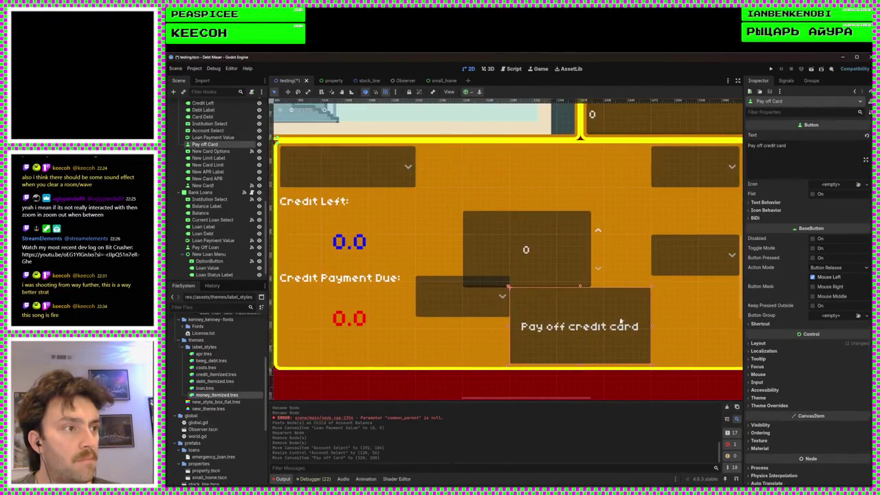
mouse_move(652, 290)
mouse_down()
mouse_move(611, 301)
mouse_move(604, 291)
mouse_up()
key(ctrl+z)
click(595, 318)
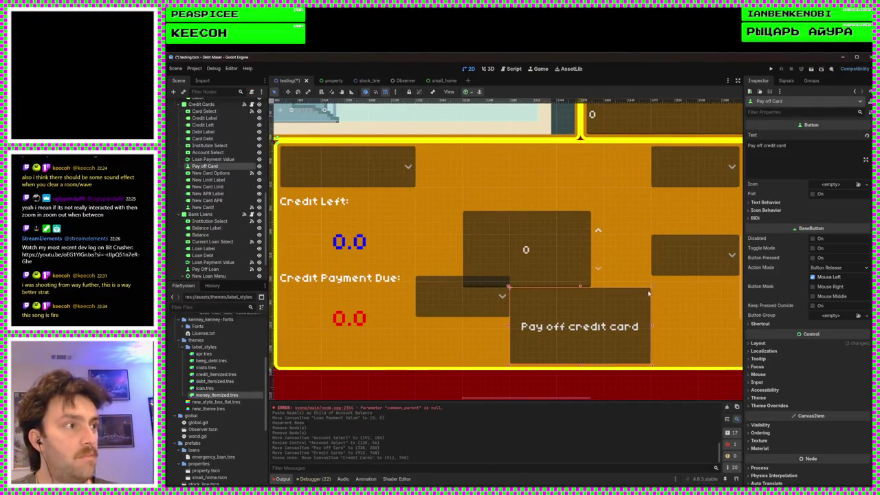
Step: Replace the pay-off button's Text with 'Make card payment', then select Account Select
click(770, 155)
key(ctrl+a)
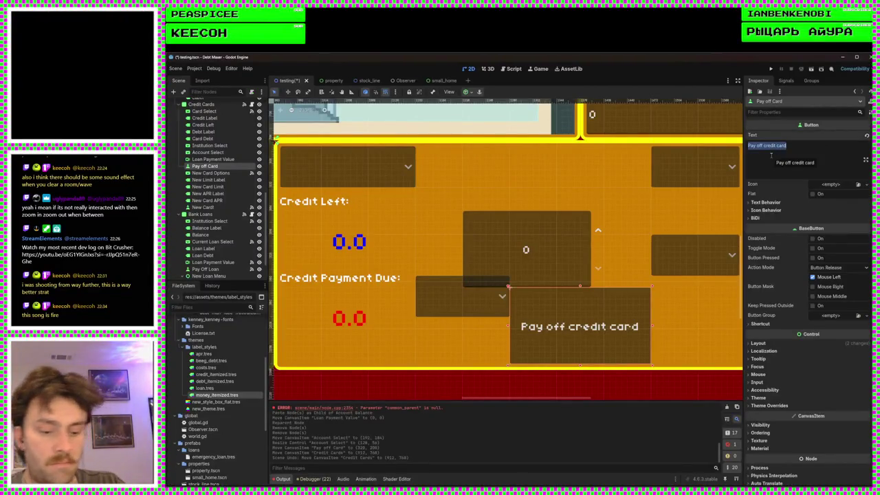
text(Maxe card payme)
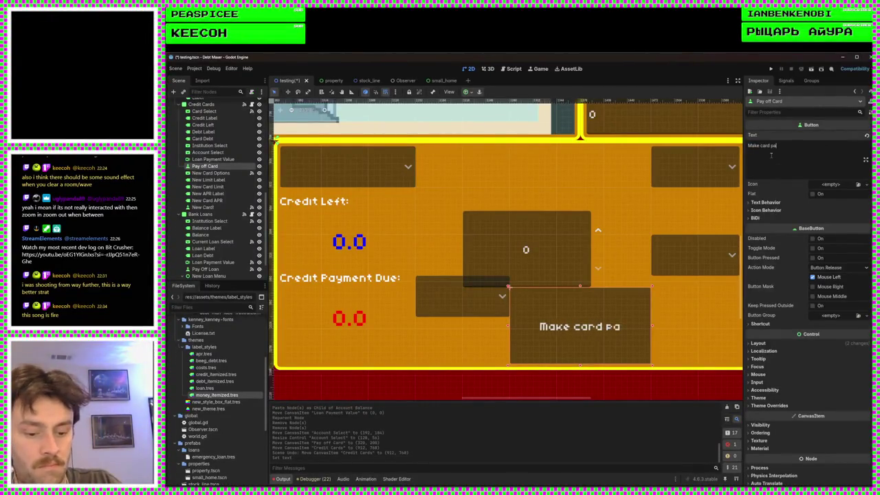
text(nt)
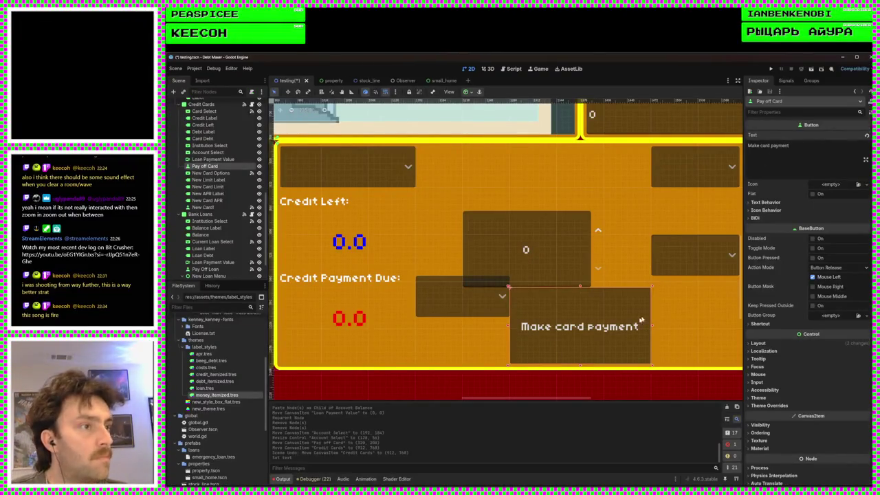
click(450, 304)
scroll(509, 309, left, 2)
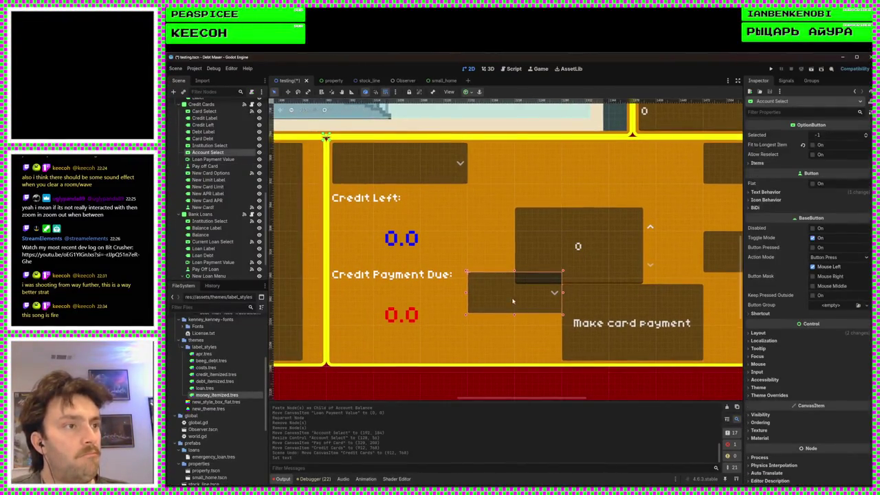
Step: Move the payment spinbox below Credit Payment Due and resize it to about 128 by 64
mouse_move(579, 235)
mouse_down()
mouse_move(570, 300)
mouse_move(532, 341)
mouse_up()
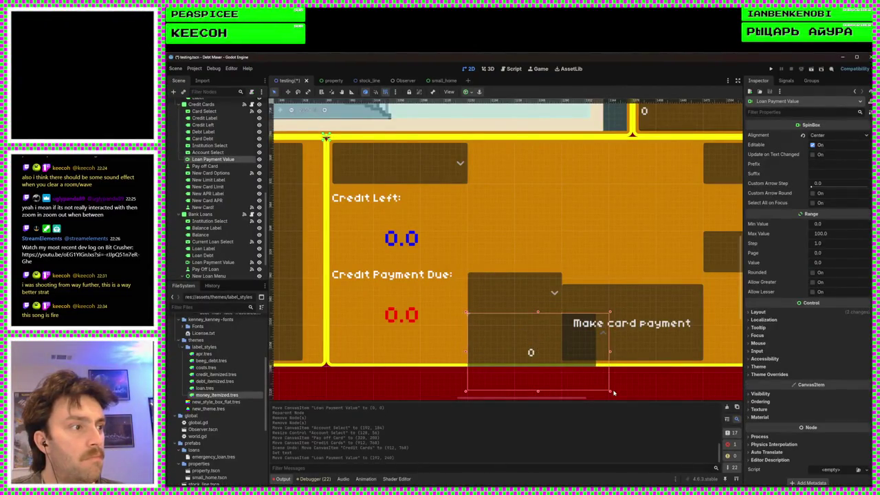
drag(610, 392, 556, 357)
click(453, 324)
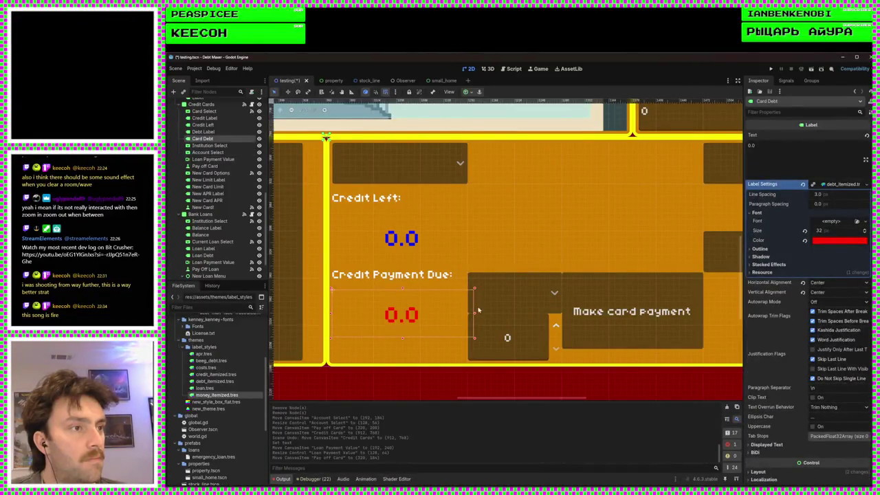
click(505, 288)
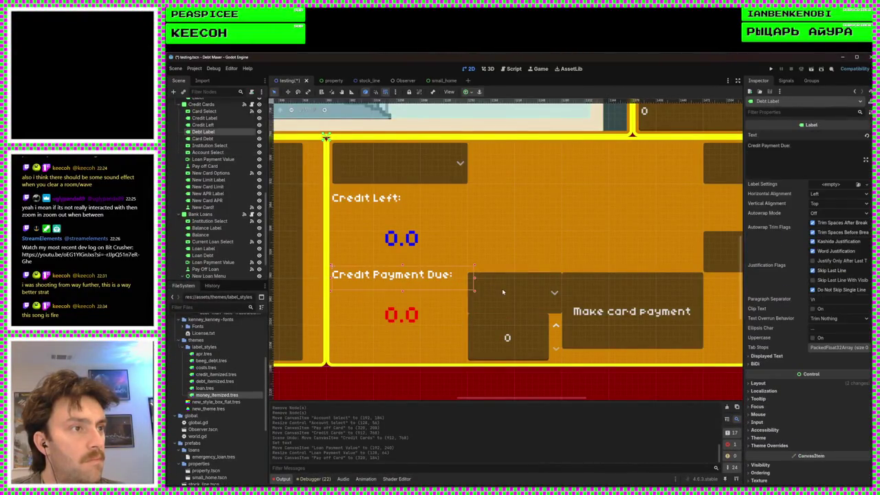
drag(501, 287, 506, 281)
click(484, 332)
drag(500, 344, 503, 337)
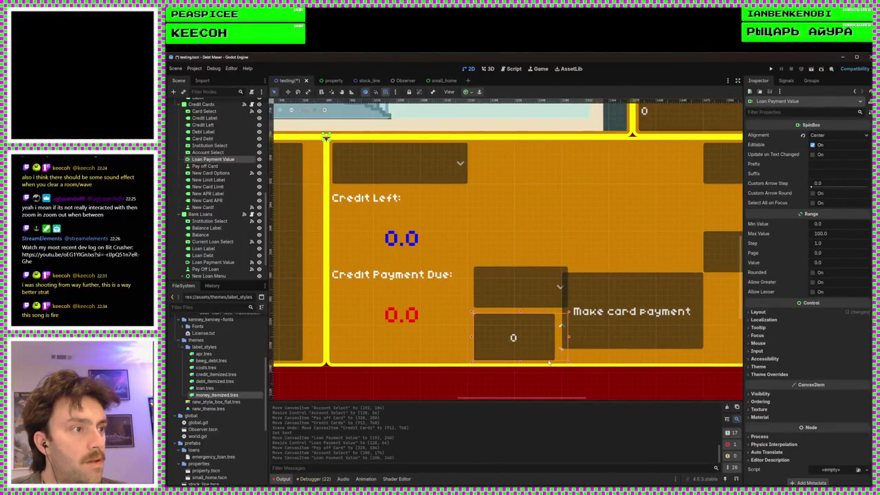
scroll(546, 358, up, 1)
drag(514, 300, 515, 292)
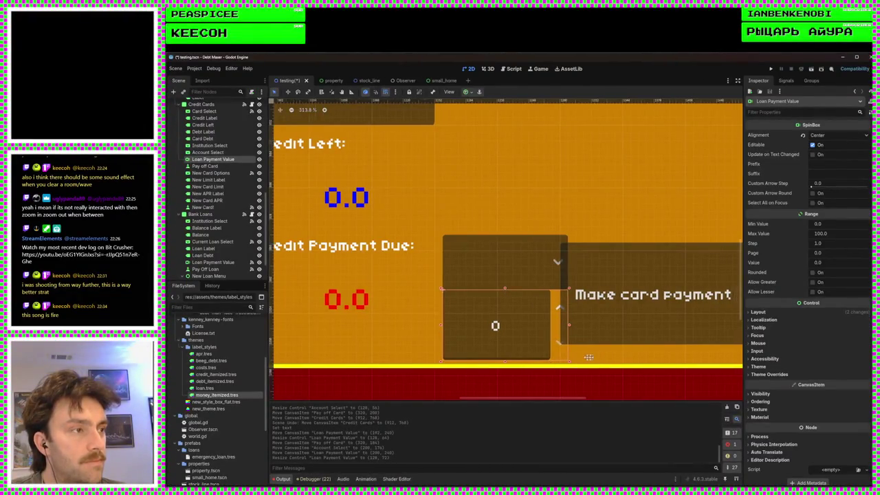
scroll(595, 316, right, 2)
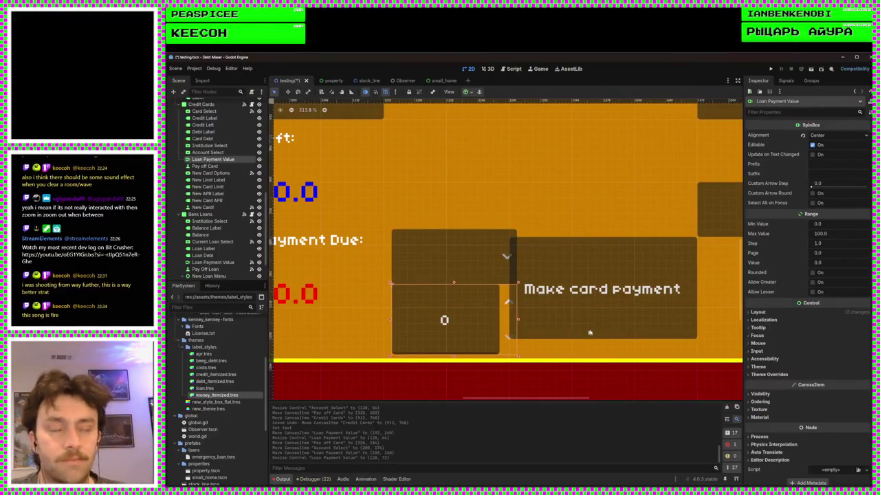
Step: Move the Make card payment button beside the spinbox and narrow it
click(587, 333)
scroll(536, 337, right, 2)
scroll(536, 337, up, 1)
scroll(537, 337, down, 2)
mouse_move(545, 313)
mouse_down()
mouse_move(550, 303)
mouse_move(546, 342)
mouse_up()
mouse_move(618, 296)
mouse_down()
mouse_move(599, 295)
mouse_move(615, 295)
mouse_move(606, 295)
mouse_up()
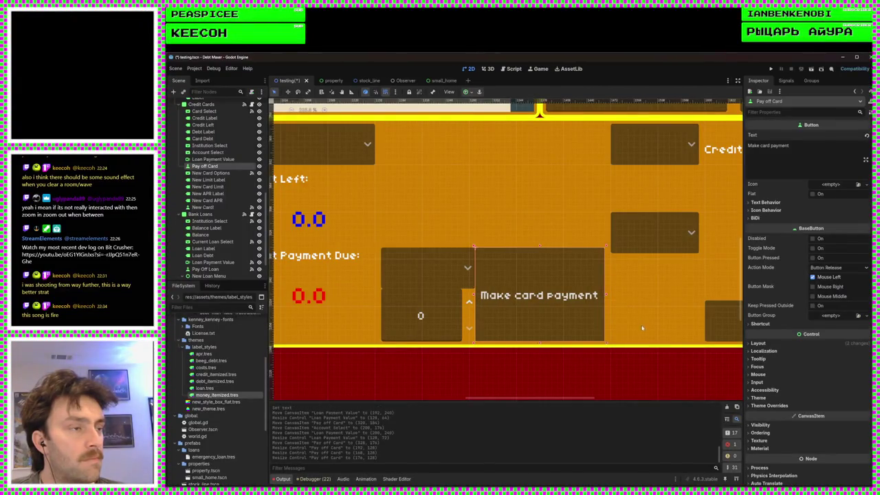
scroll(640, 324, down, 3)
scroll(502, 313, right, 2)
scroll(501, 312, down, 4)
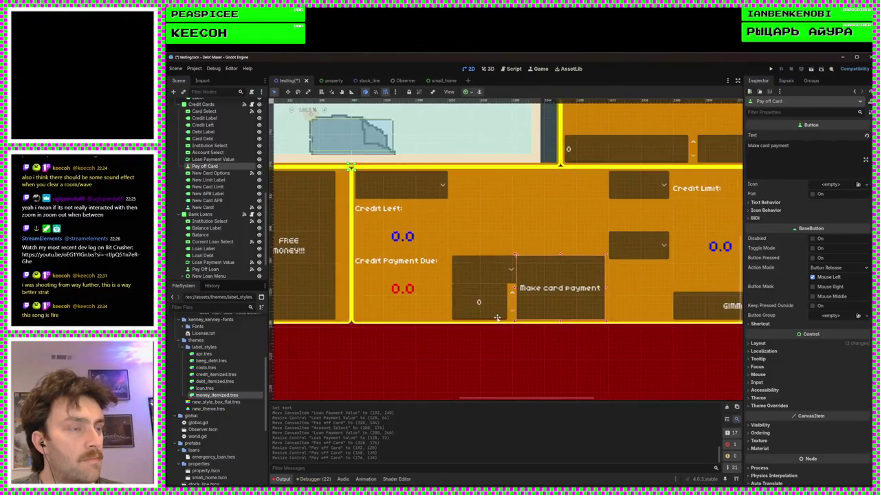
scroll(610, 347, down, 2)
scroll(610, 346, left, 3)
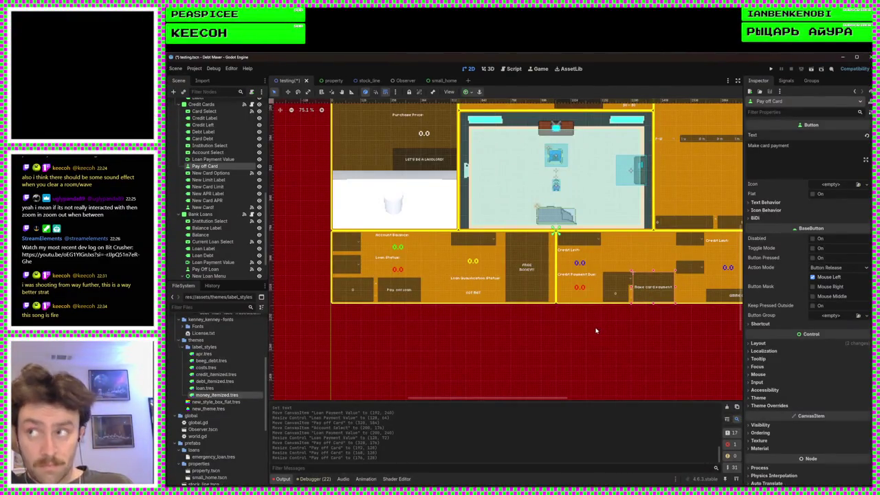
scroll(644, 318, up, 4)
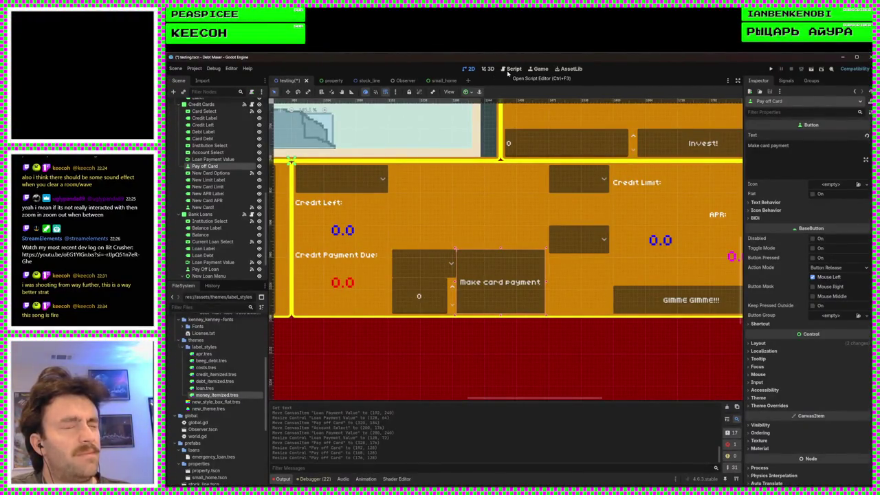
Step: Duplicate the add_item line in _ready for financial_institutions and save credit_cards.gd
click(508, 70)
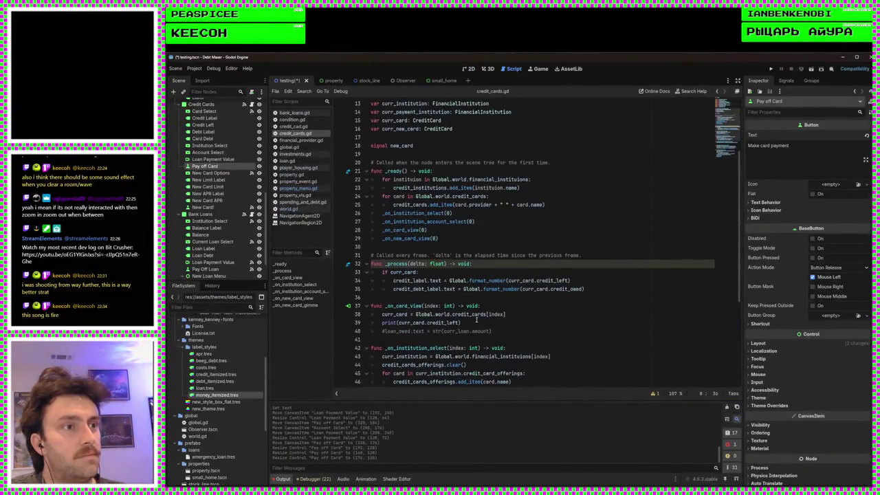
click(542, 185)
key(ctrl+shift+d)
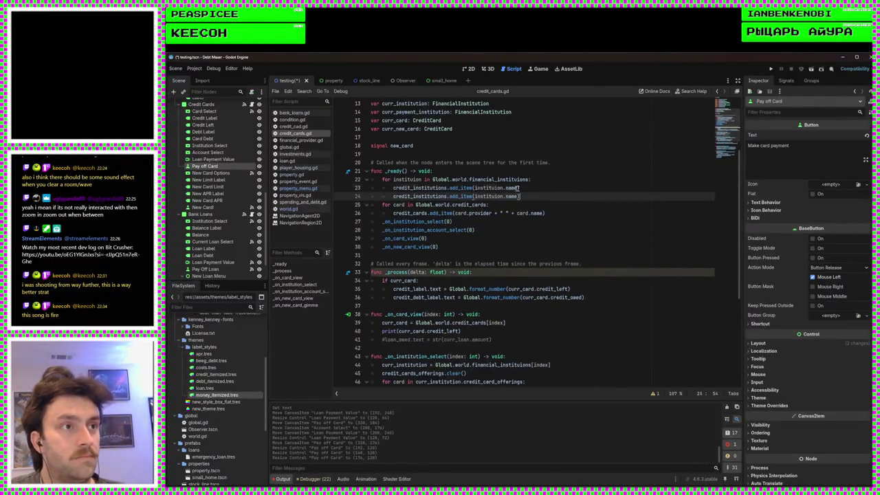
double_click(427, 196)
text(fi)
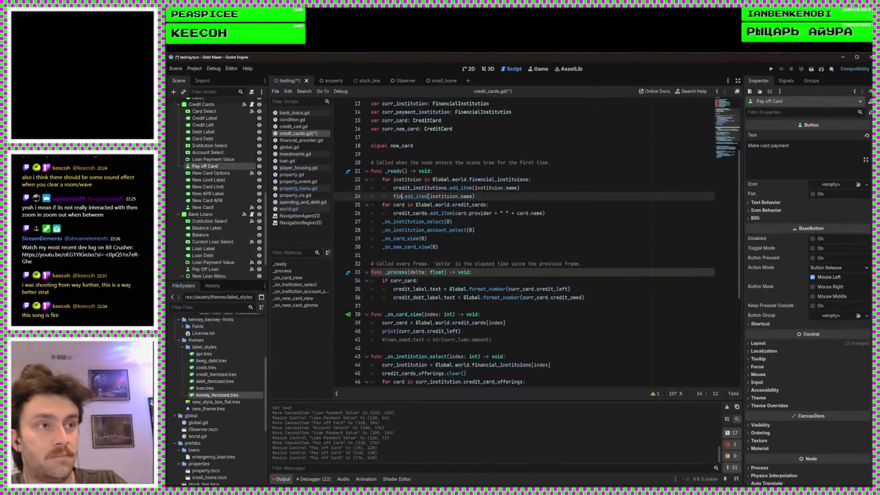
text(n)
key(Return)
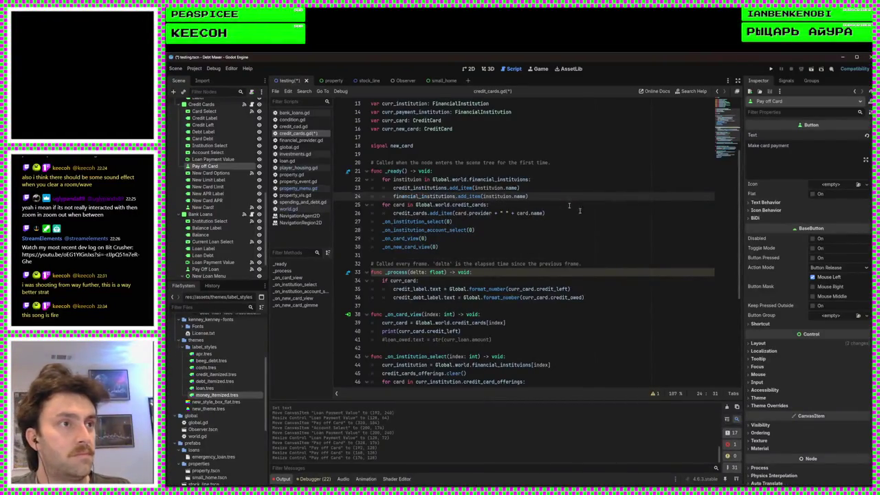
key(ctrl+s)
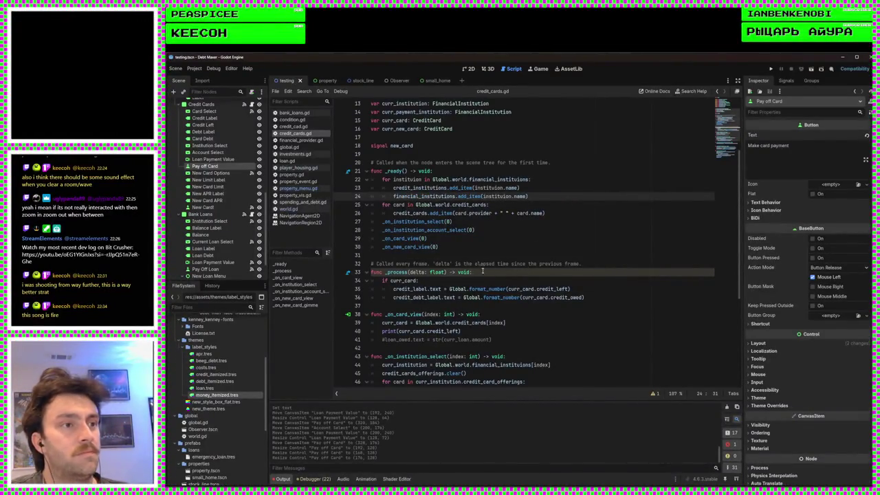
Step: Inspect the Bank Loans panel's exported properties
scroll(482, 270, down, 4)
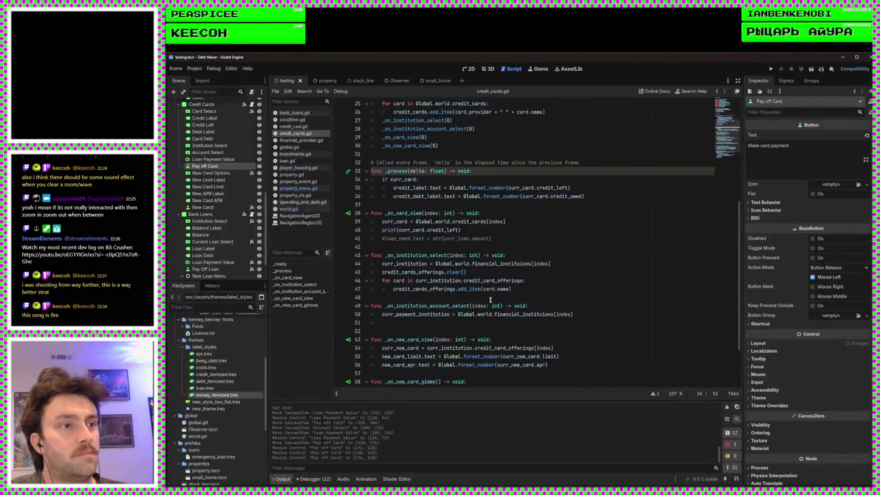
click(485, 323)
scroll(478, 320, up, 8)
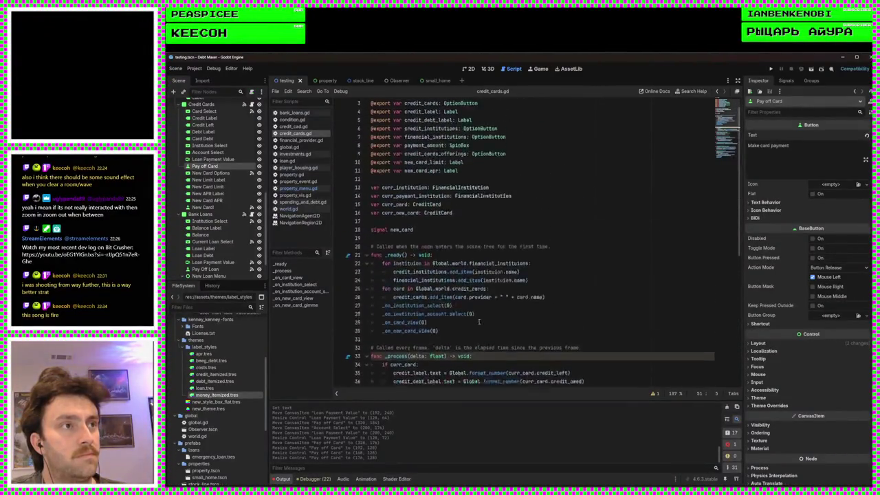
scroll(479, 293, down, 5)
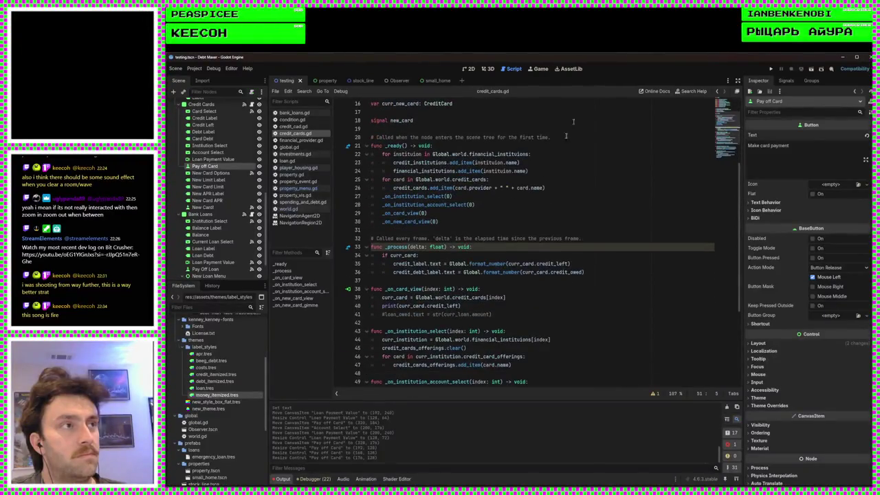
click(206, 214)
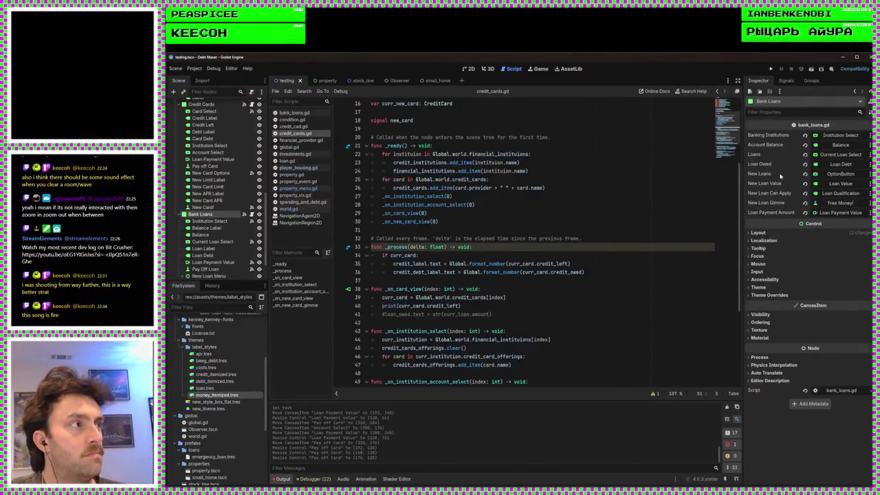
Step: On the Credit Cards node, drag Account Select into Financial Institutions and Loan Payment Value into Payment Amount
scroll(459, 160, up, 5)
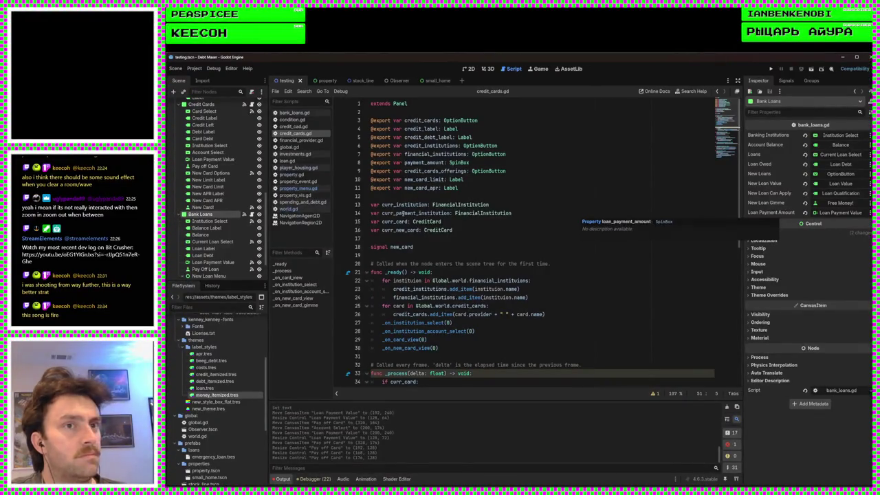
scroll(206, 162, up, 3)
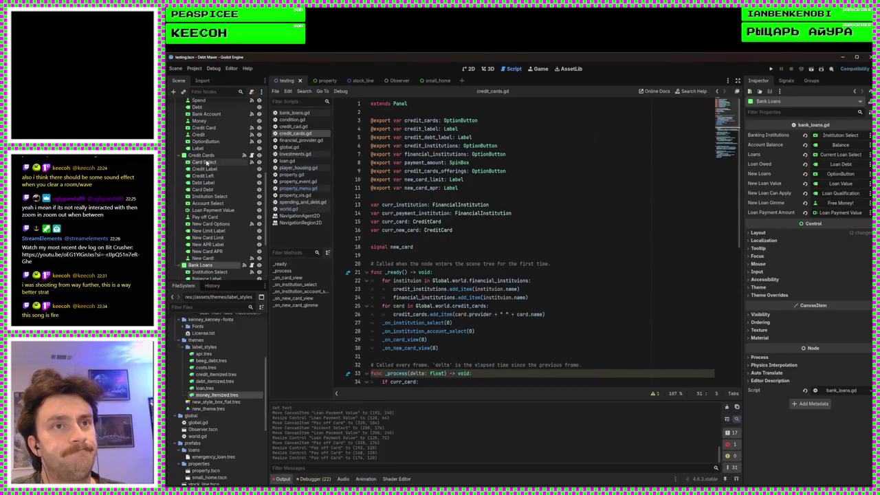
click(206, 162)
click(202, 154)
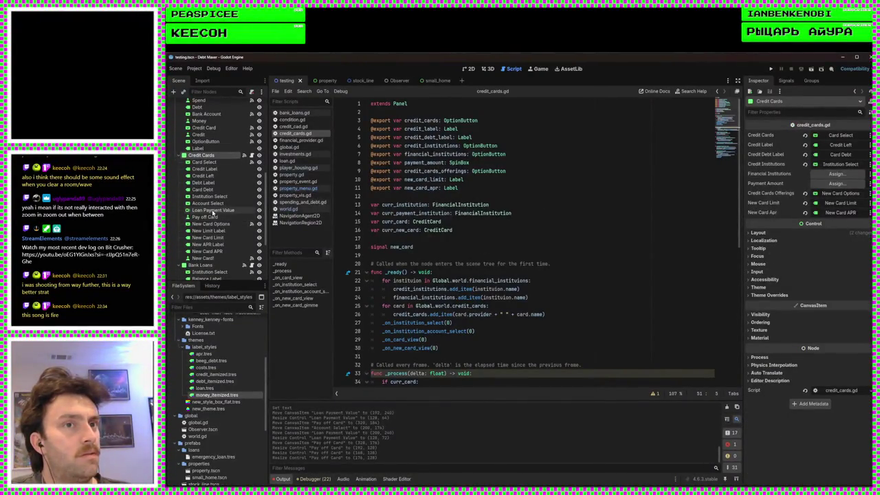
mouse_move(203, 204)
mouse_down()
mouse_move(797, 158)
mouse_move(834, 173)
mouse_up()
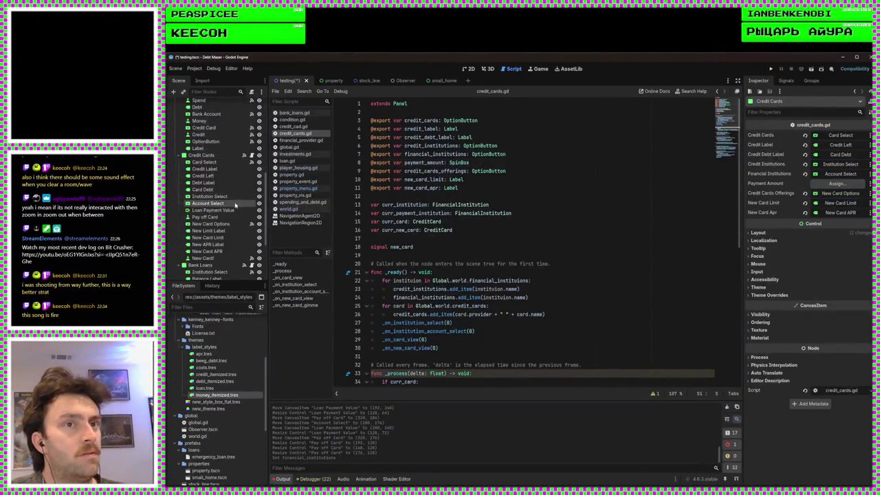
mouse_move(218, 209)
mouse_down()
mouse_move(831, 196)
mouse_move(835, 184)
mouse_up()
click(568, 230)
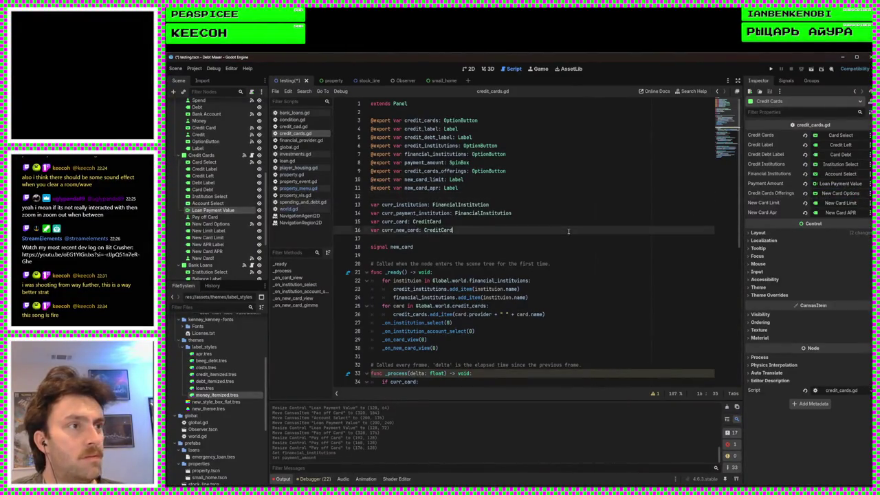
Step: Save credit_cards.gd and put the cursor on empty line 51 of the account select handler
key(ctrl+s)
scroll(505, 242, down, 3)
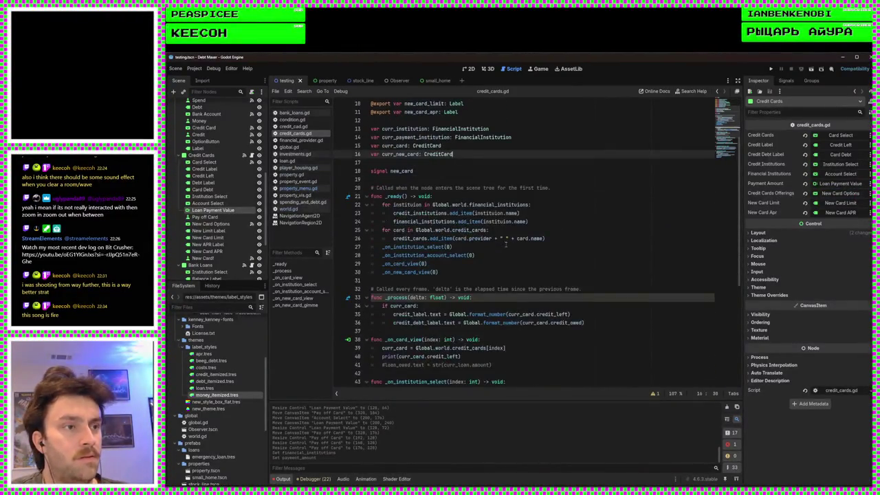
scroll(506, 245, down, 3)
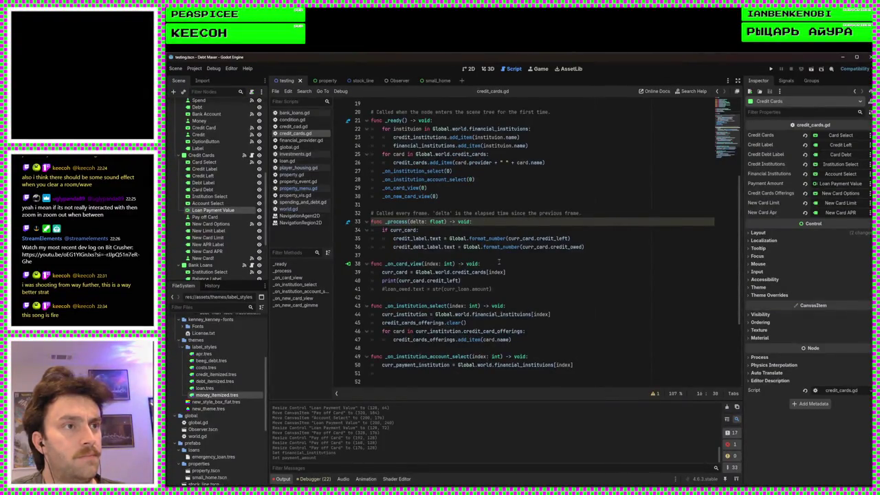
scroll(499, 261, down, 5)
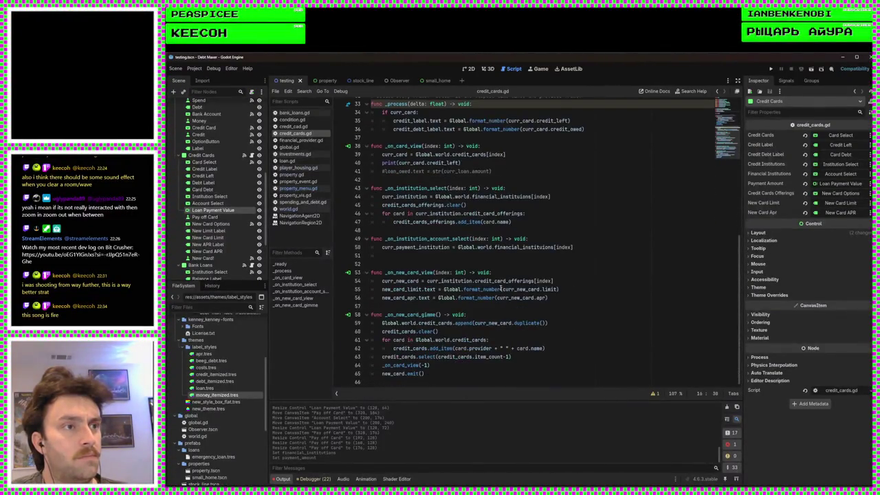
scroll(502, 288, up, 3)
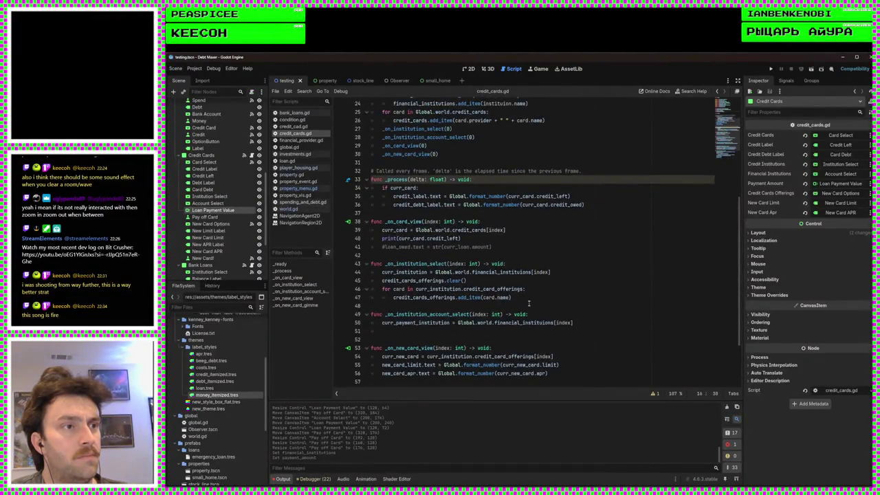
click(531, 299)
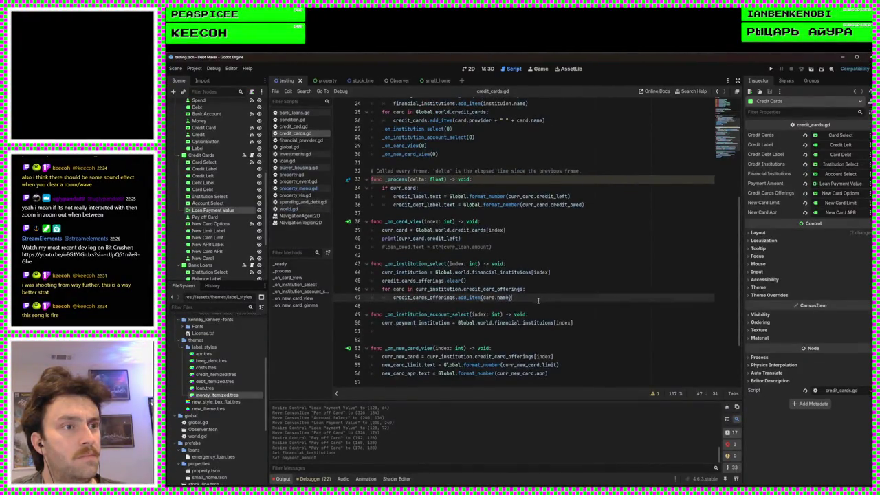
scroll(538, 300, down, 2)
click(564, 280)
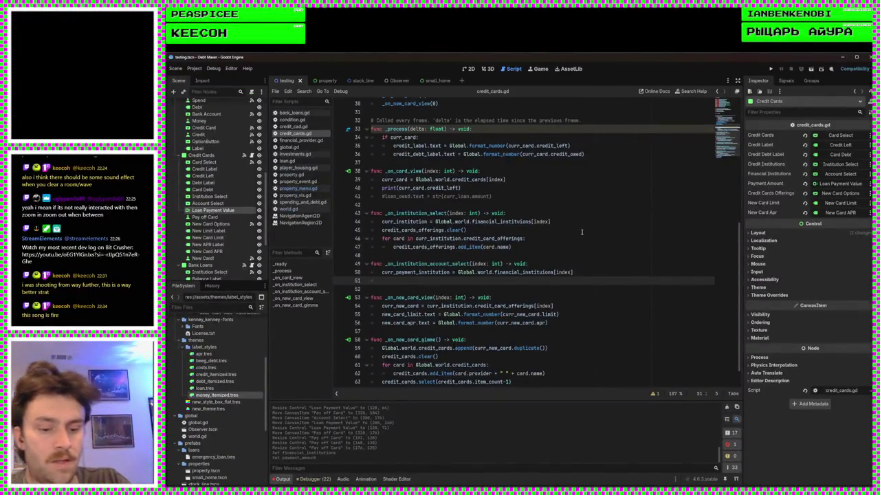
Step: Add payment_amount.max_value = curr_payment_institution.account_balance on line 51 and run the project
text(payment_amount.)
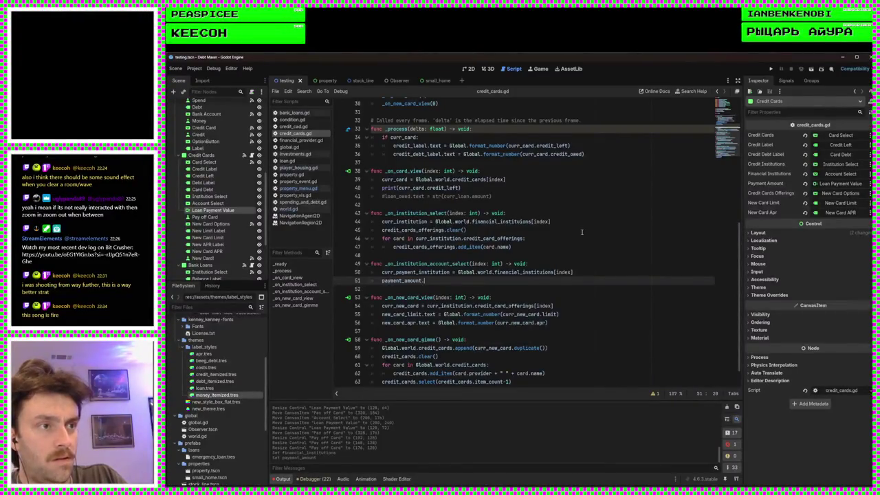
text(max_value = )
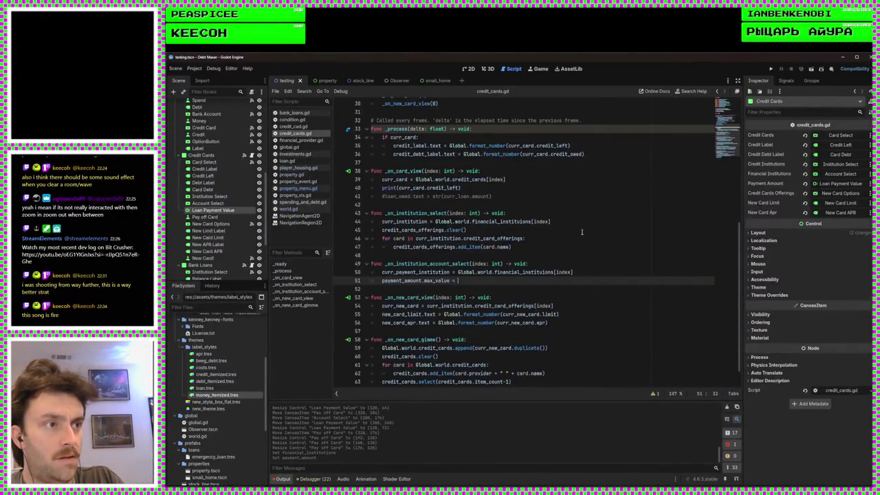
text(c)
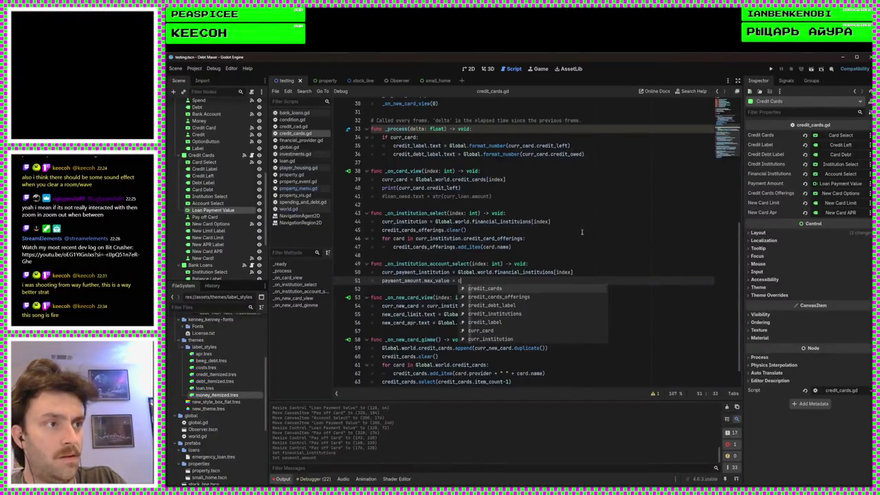
text(urr_p)
key(Return)
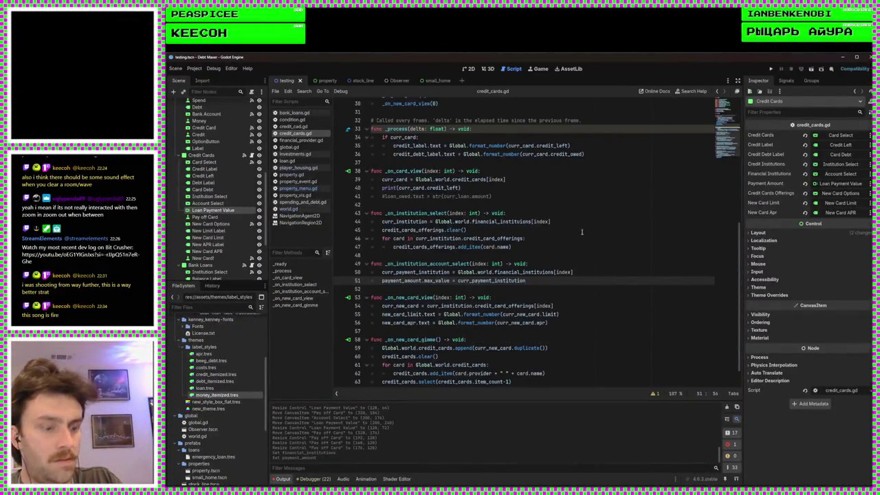
text(.nam)
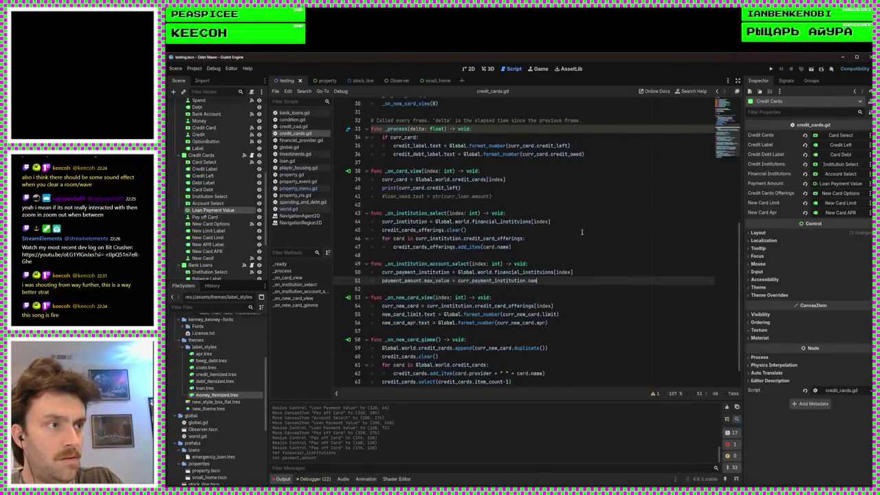
text(eccount_balance)
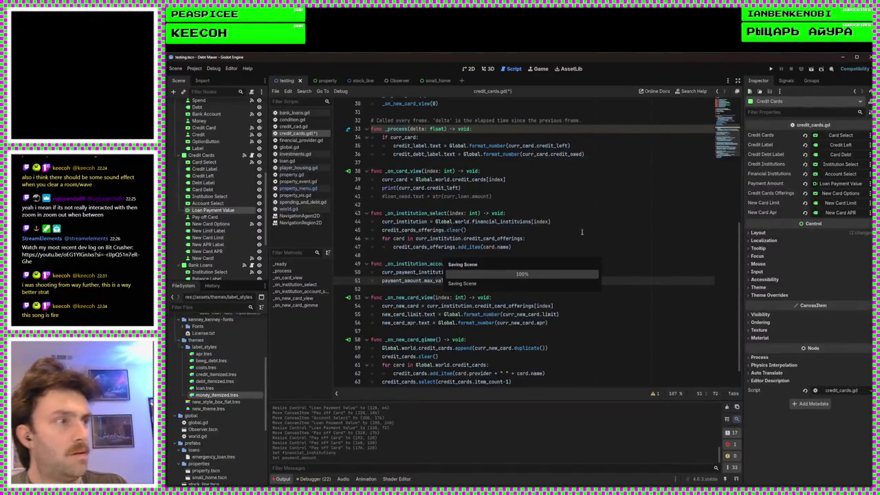
click(770, 68)
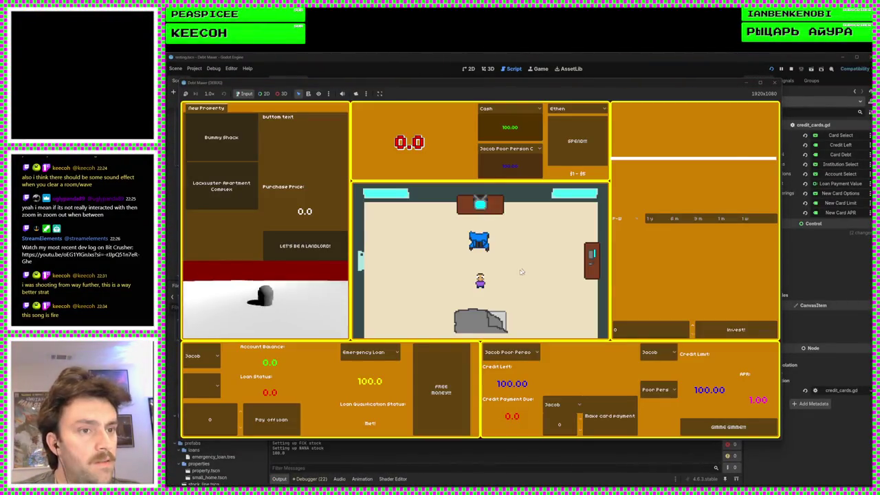
Step: In the game, take a FREE MONEY loan, choose a credit card and payment account, and try the payment field
click(452, 369)
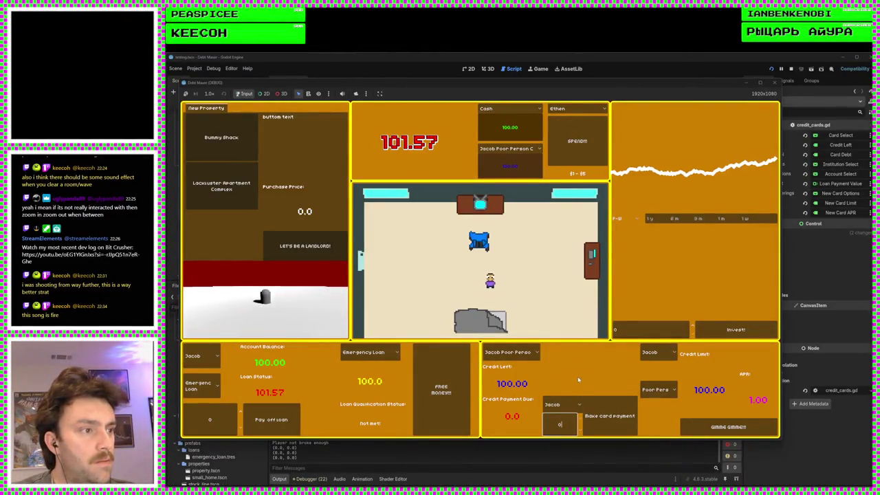
click(521, 352)
click(522, 365)
click(560, 404)
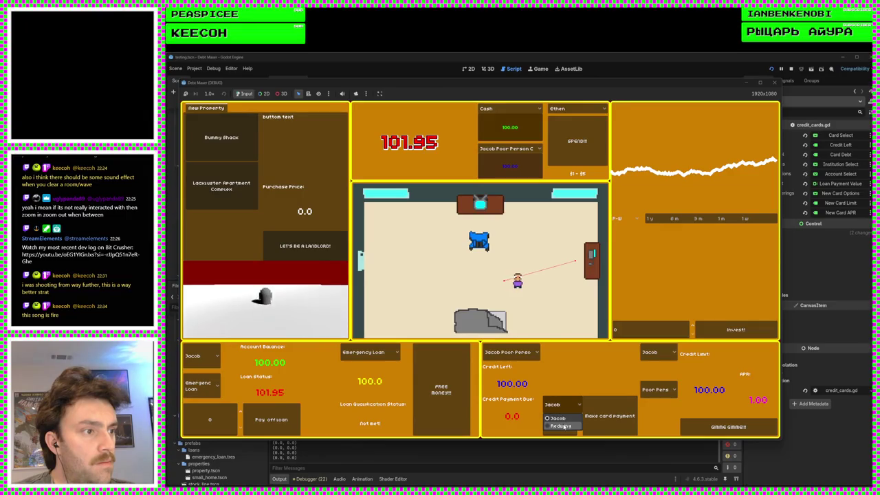
click(560, 425)
click(562, 405)
click(557, 418)
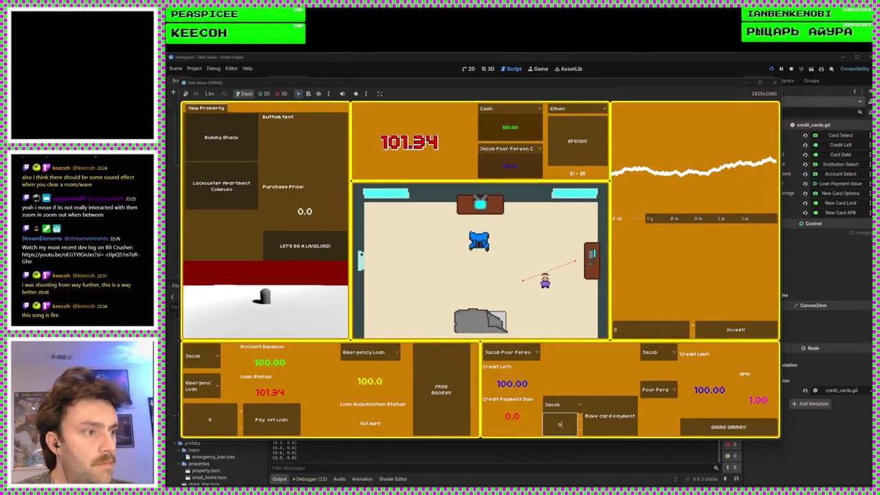
click(582, 421)
click(560, 424)
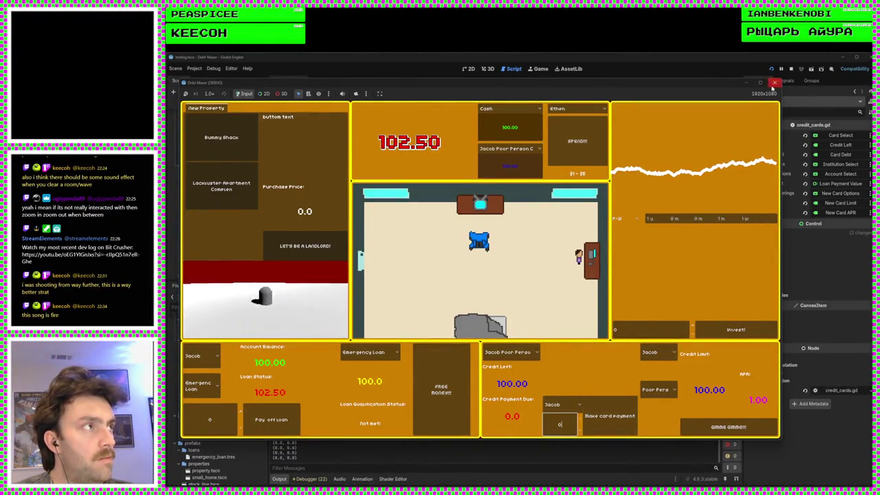
Step: Close the game, move to blank line 52 below the account_balance line, and rerun the project
click(774, 82)
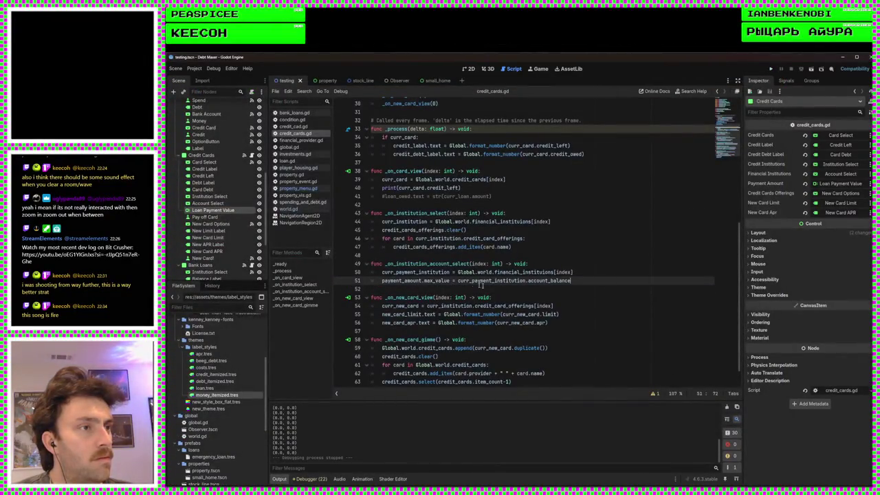
double_click(550, 280)
click(598, 281)
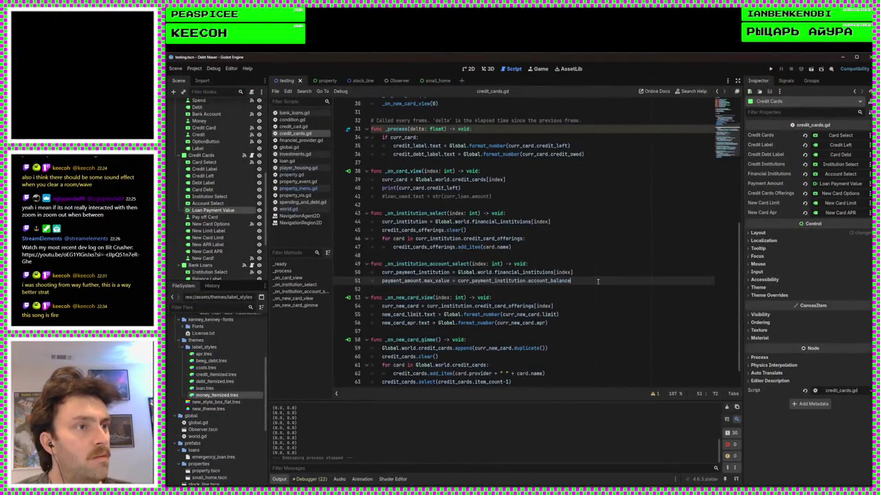
key(Down)
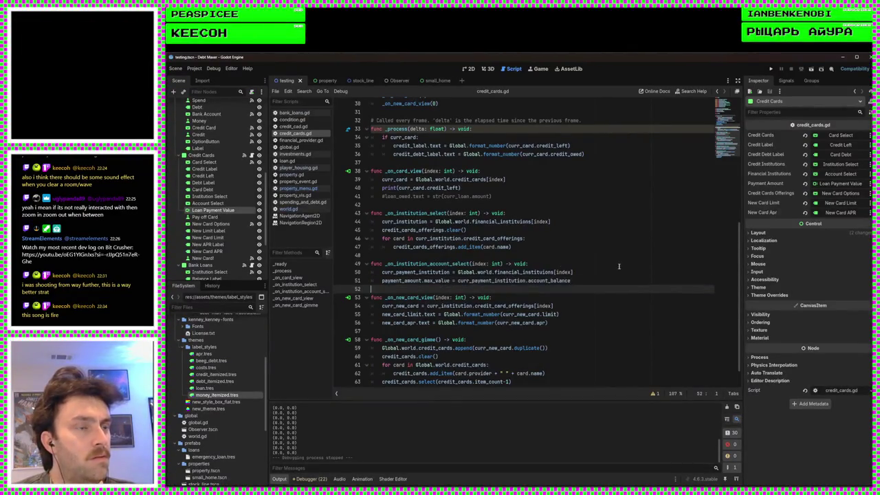
click(770, 69)
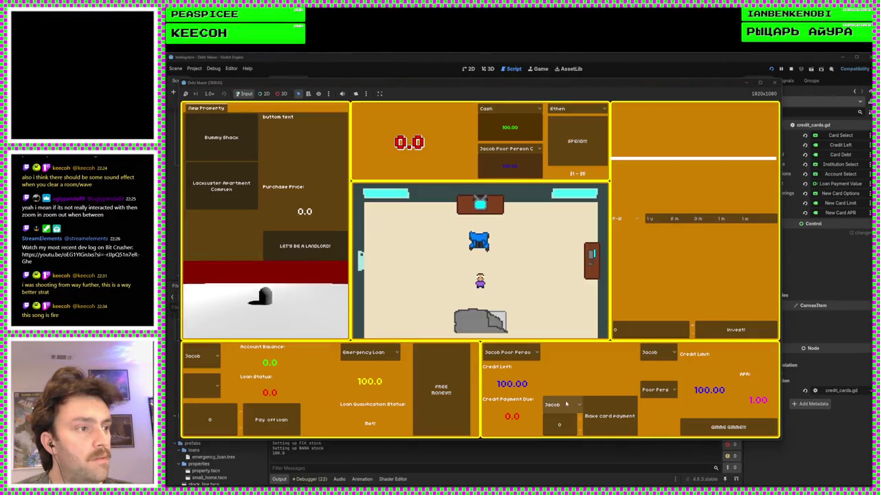
Step: Take an emergency loan raising the balance to 100.00, reselect the same payment account, try the payment field, then close
click(575, 424)
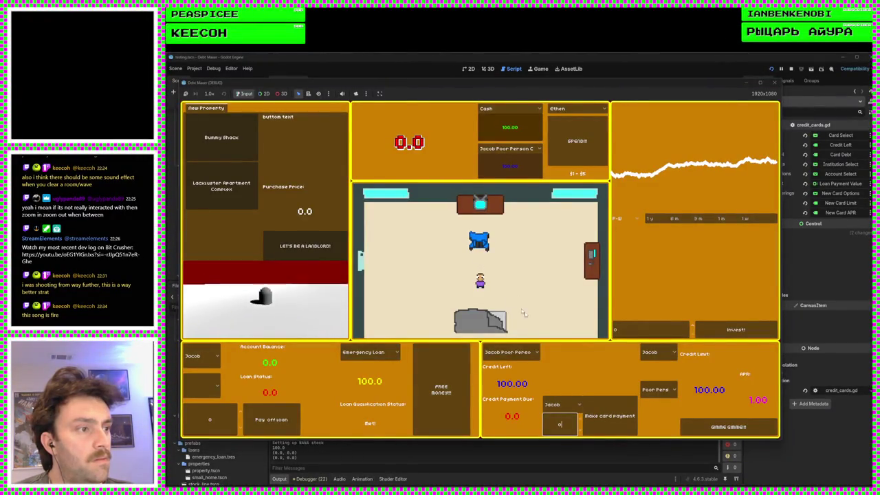
click(441, 389)
click(558, 404)
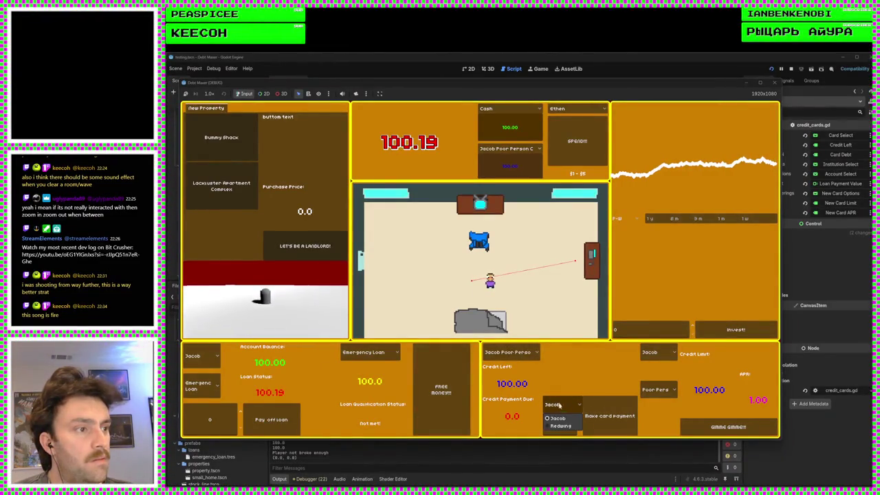
click(555, 417)
click(577, 425)
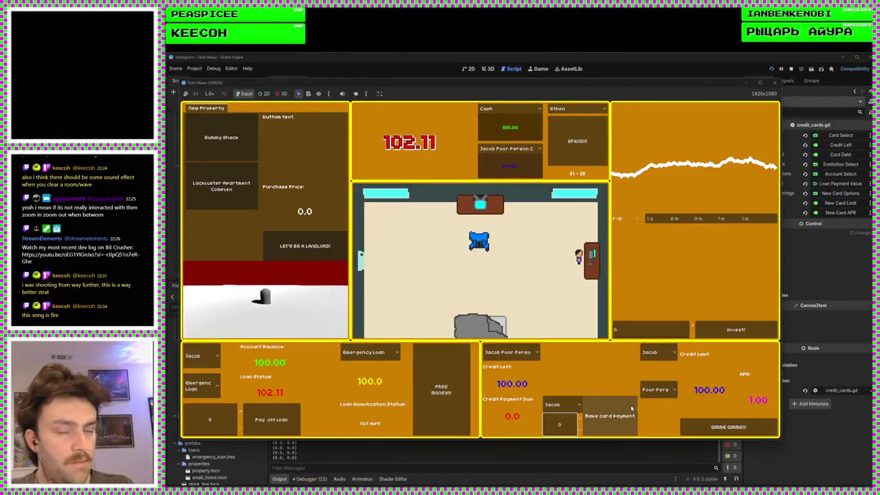
click(774, 83)
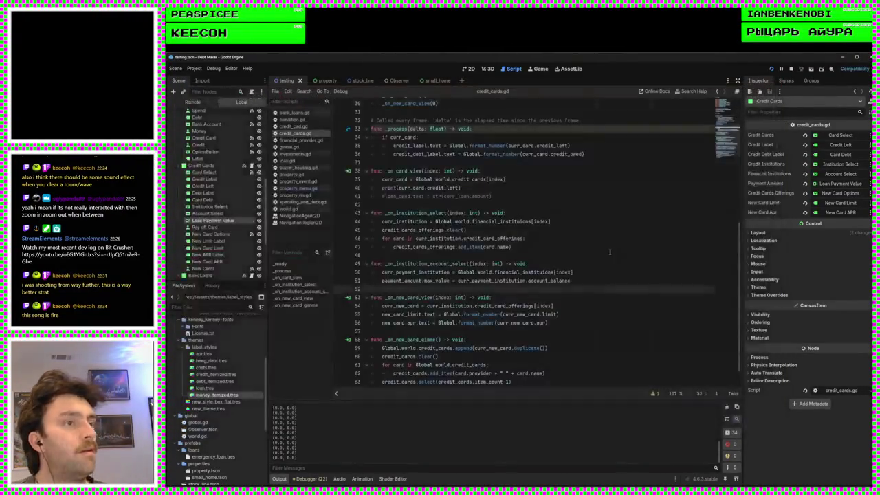
double_click(437, 281)
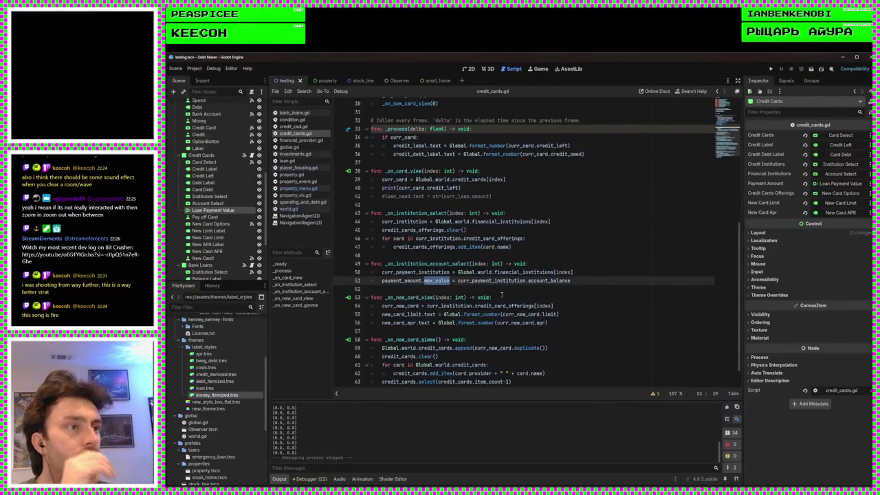
double_click(450, 263)
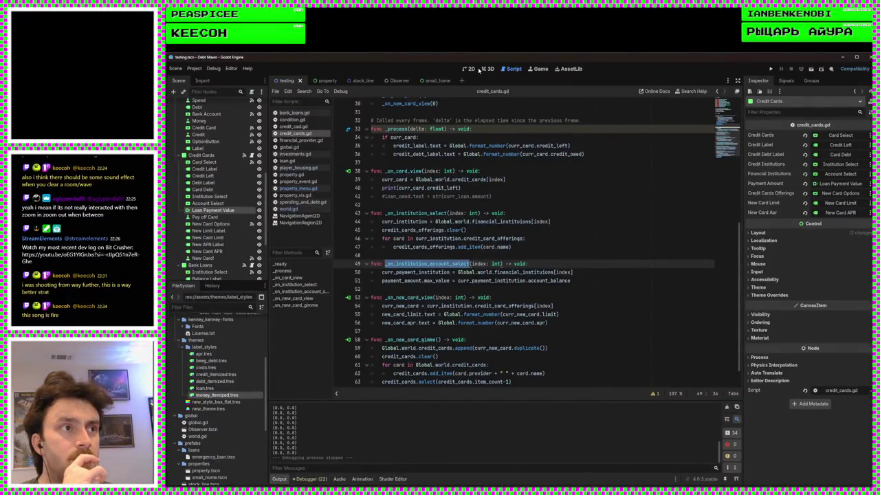
click(522, 254)
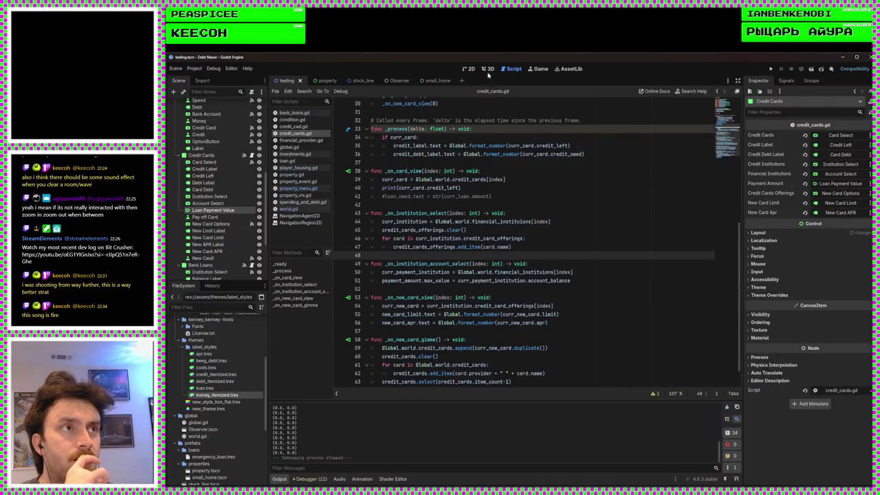
click(472, 70)
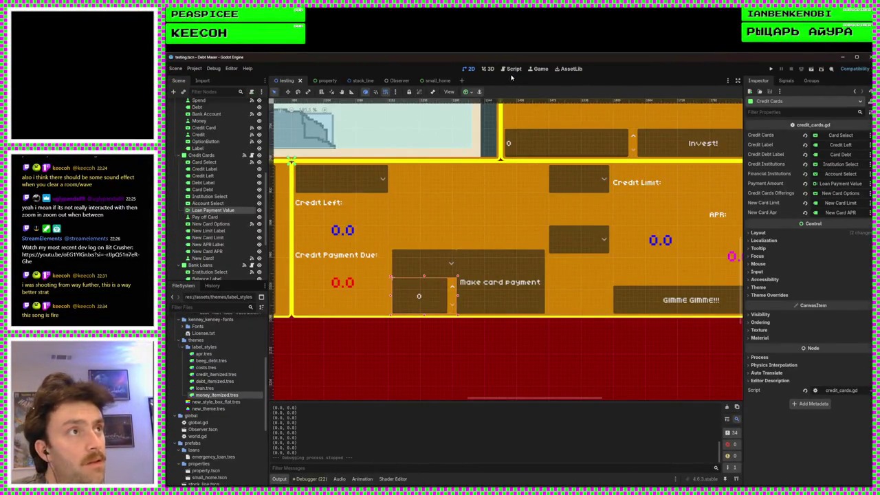
click(513, 70)
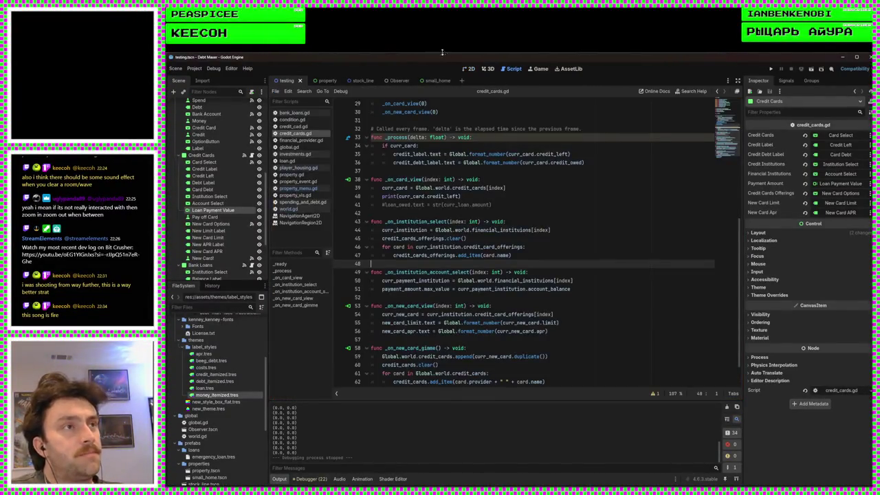
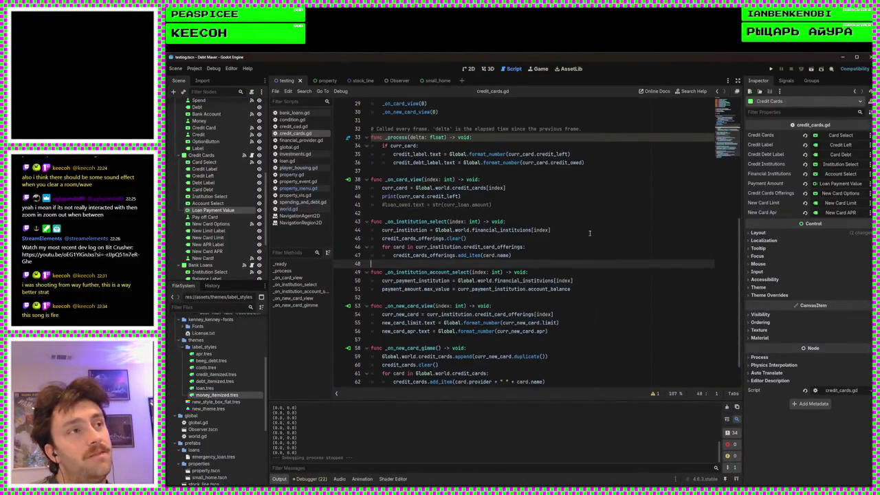
Step: In the 2D layout, shorten the Make card payment button by lowering its top edge
click(470, 70)
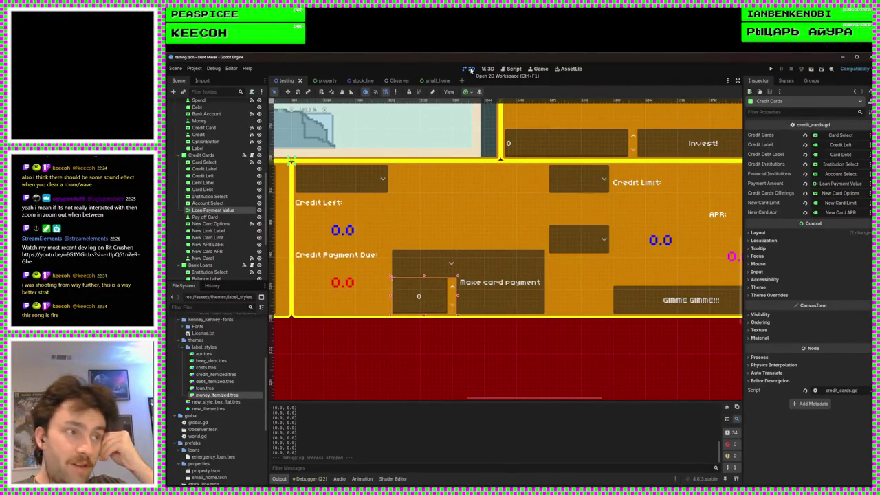
scroll(566, 206, down, 3)
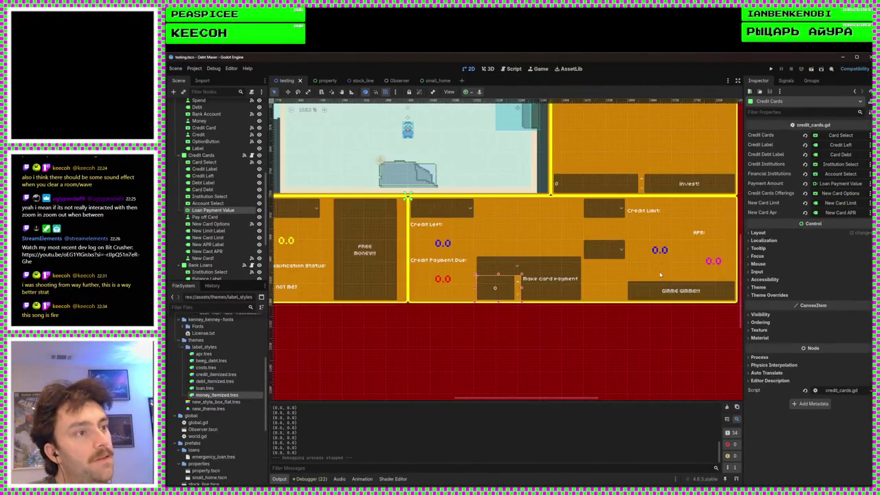
scroll(566, 206, up, 2)
scroll(566, 206, up, 2)
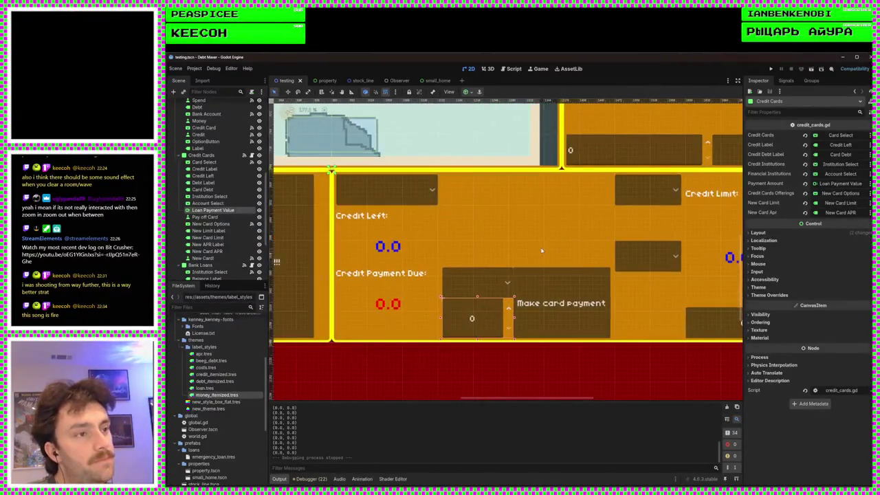
click(454, 283)
click(481, 281)
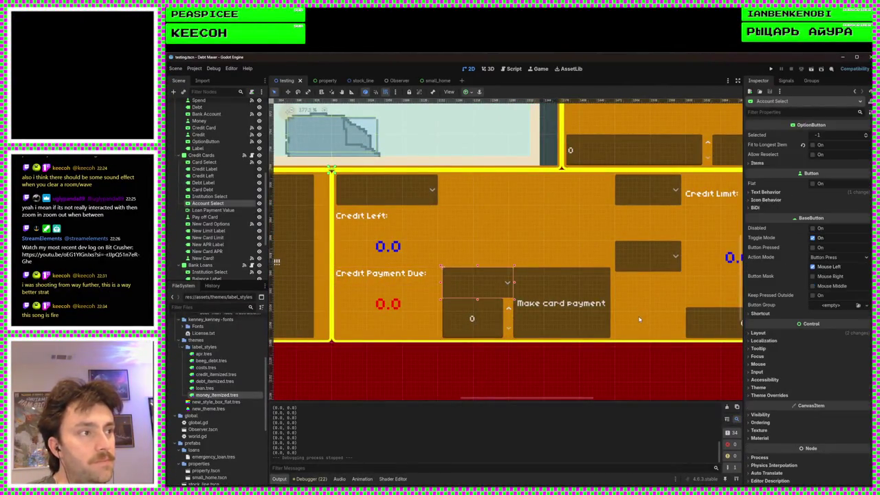
scroll(638, 315, up, 2)
click(569, 289)
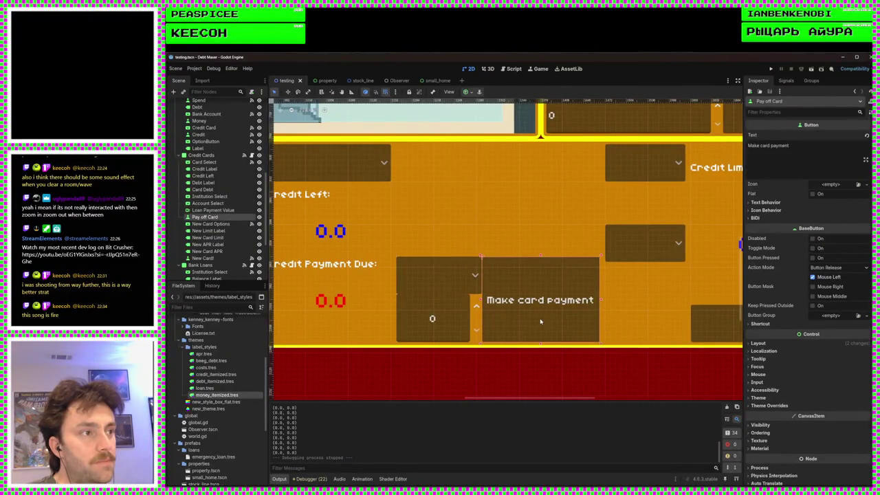
drag(541, 258, 540, 272)
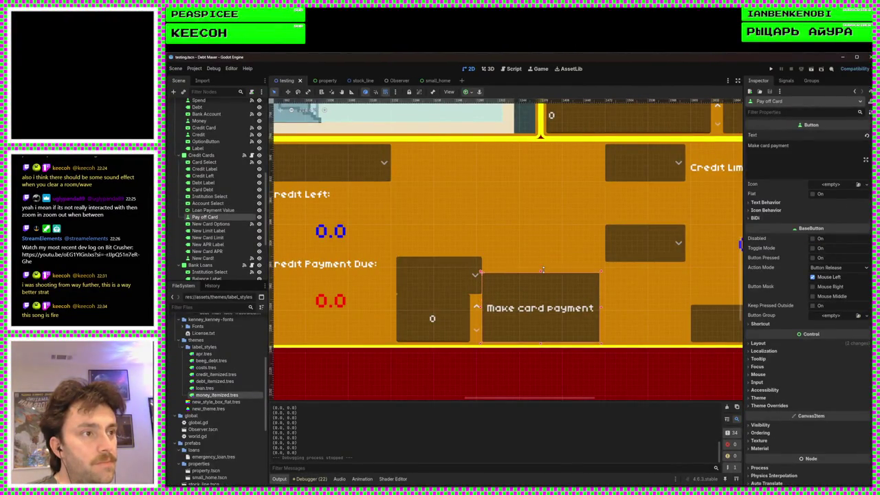
Step: Lower the top edge of the Loan Payment Value box, resizing it to 128×56
scroll(664, 358, down, 5)
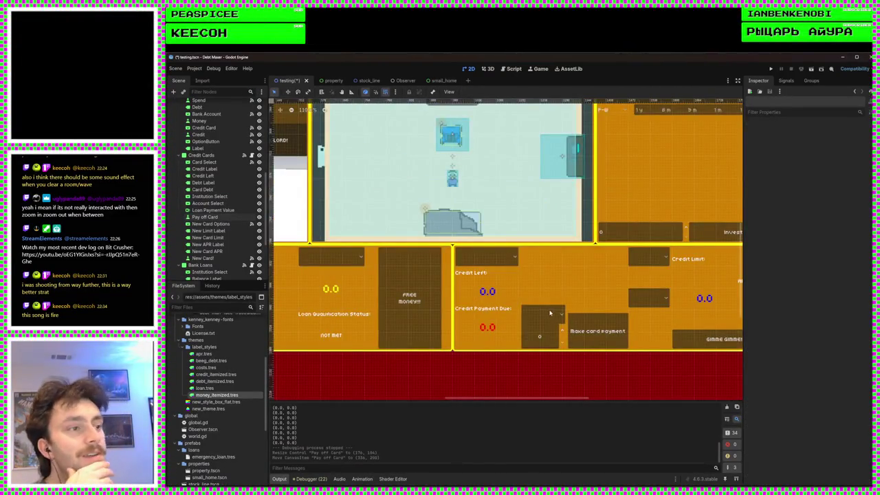
scroll(550, 313, up, 5)
click(532, 336)
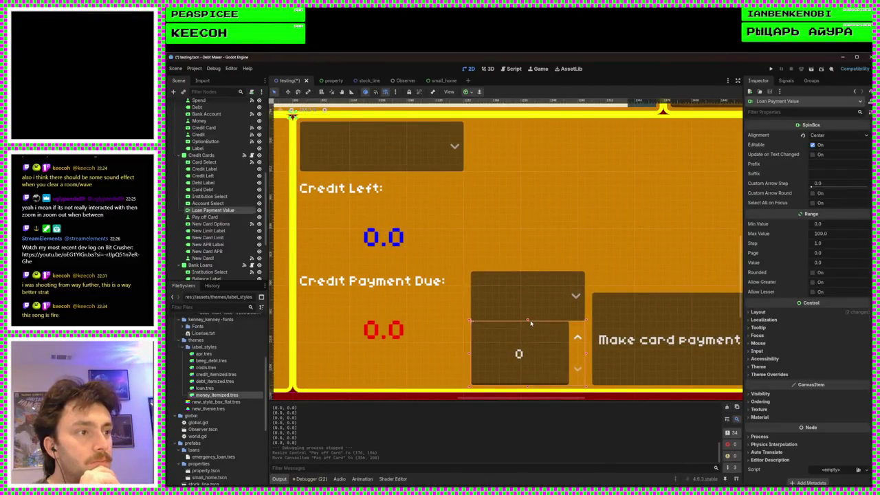
drag(529, 322, 528, 323)
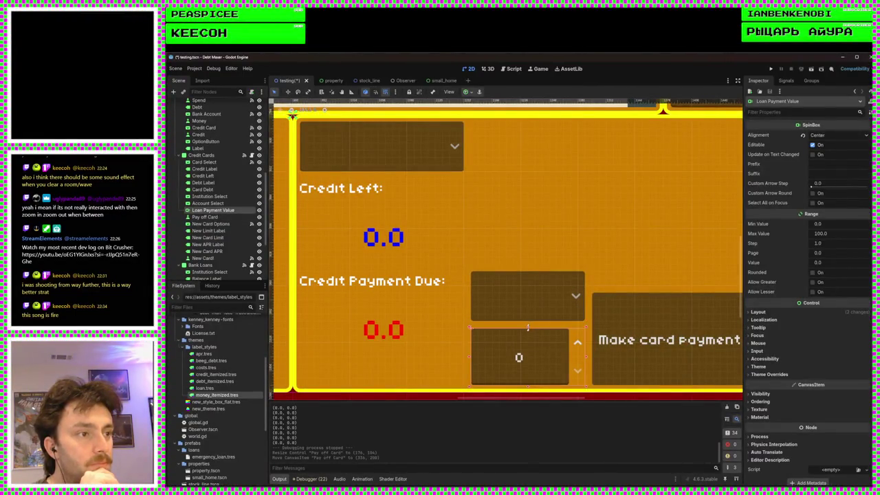
scroll(579, 354, down, 8)
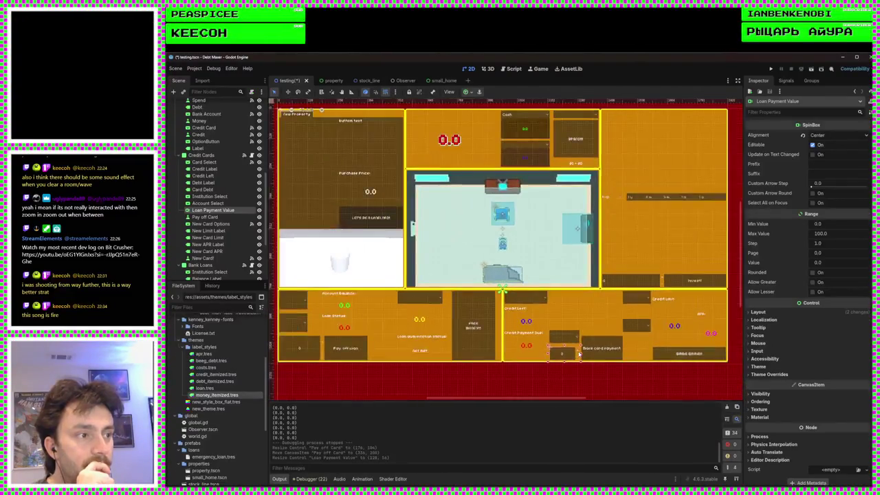
scroll(578, 354, down, 2)
scroll(585, 362, left, 3)
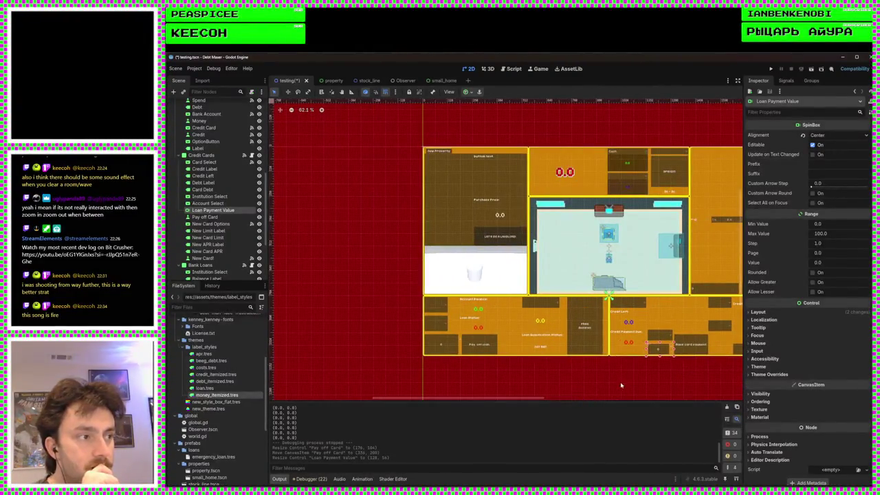
scroll(589, 383, up, 3)
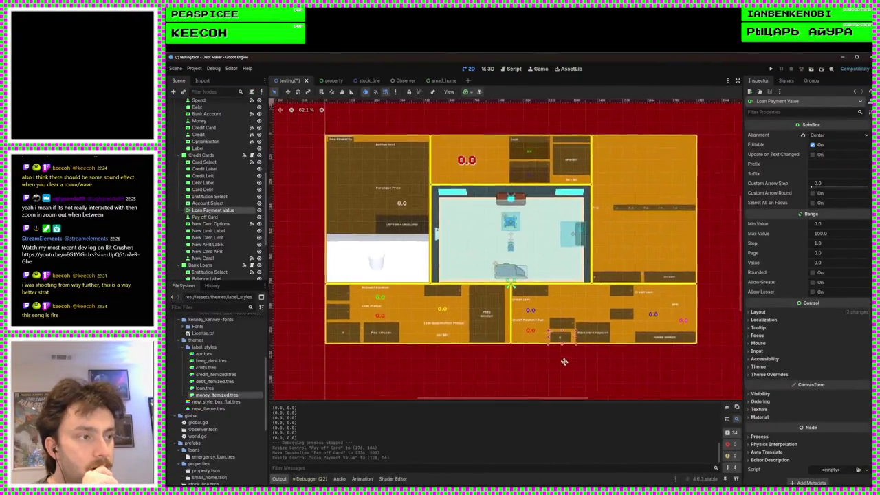
scroll(558, 354, up, 10)
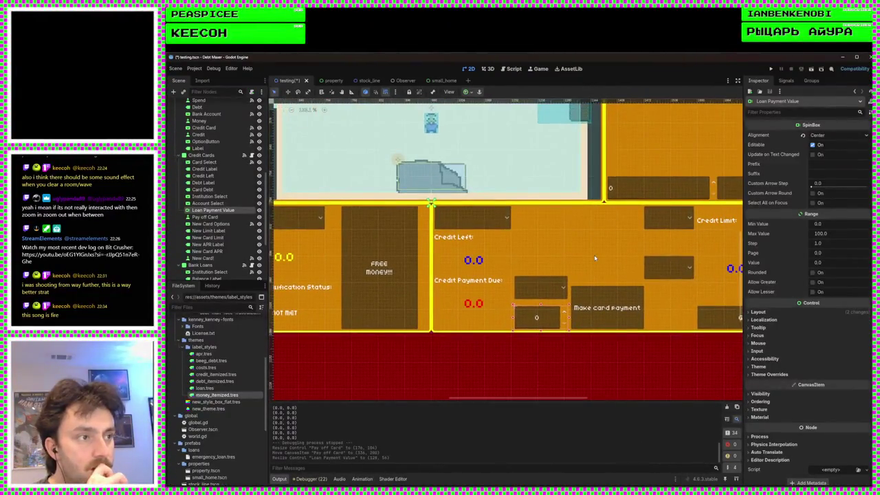
click(593, 257)
scroll(587, 359, up, 6)
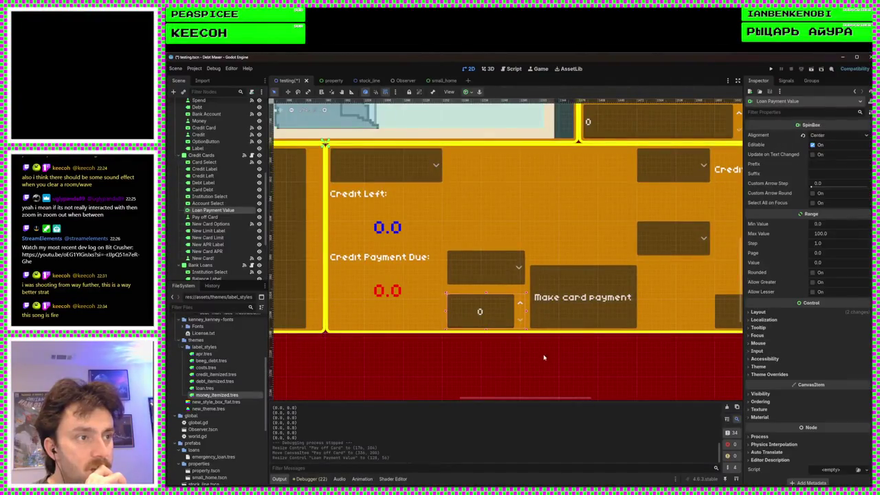
scroll(546, 366, down, 8)
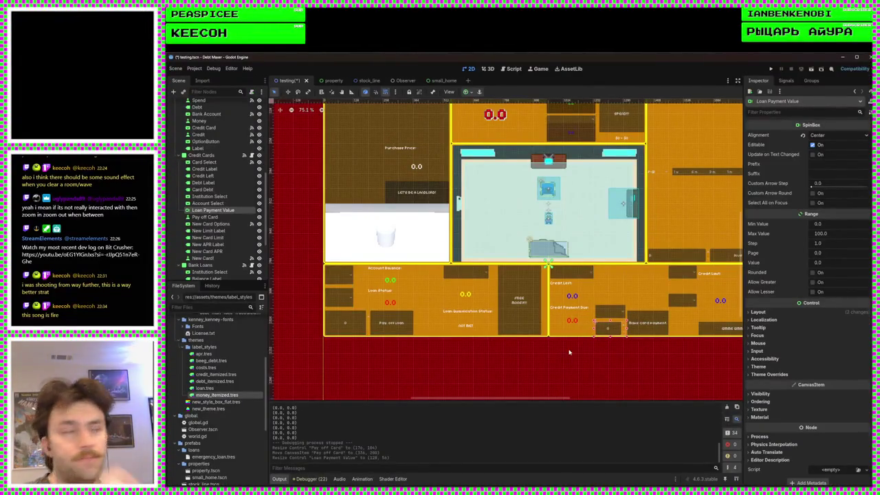
scroll(569, 352, down, 3)
click(562, 351)
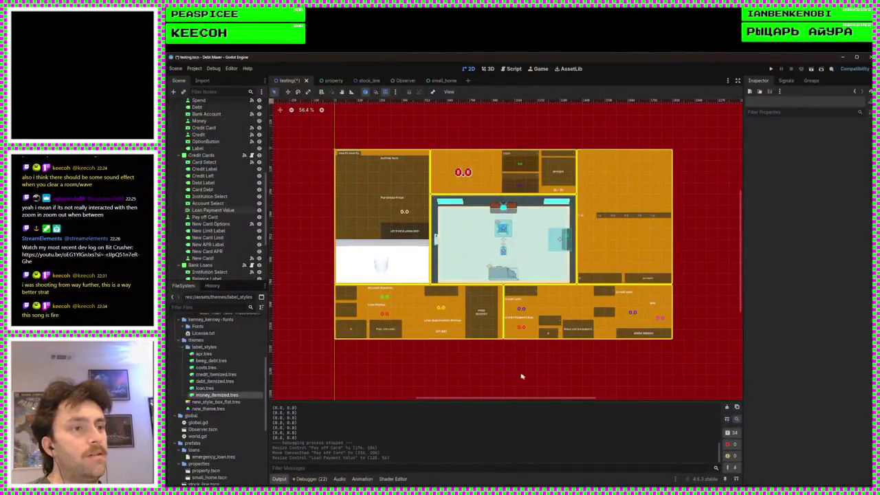
scroll(518, 374, up, 3)
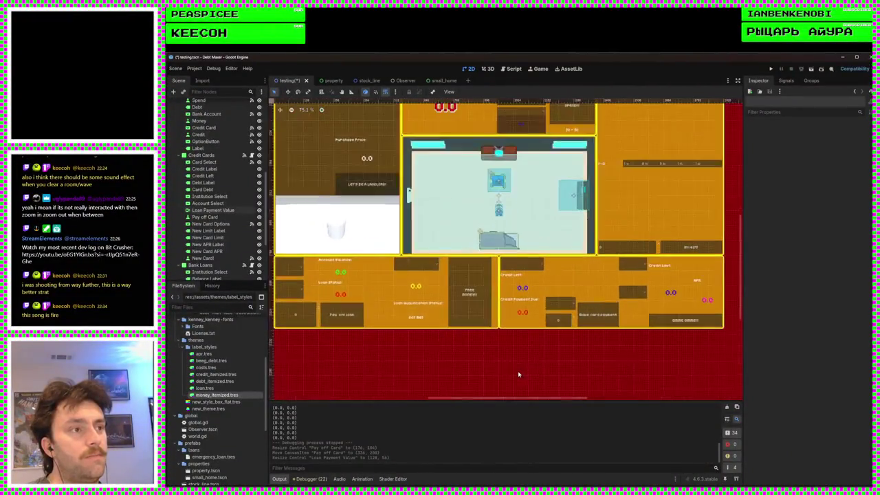
Step: Review credit_cards.gd, then select the account dropdown and show its signals
click(512, 68)
click(531, 298)
click(462, 263)
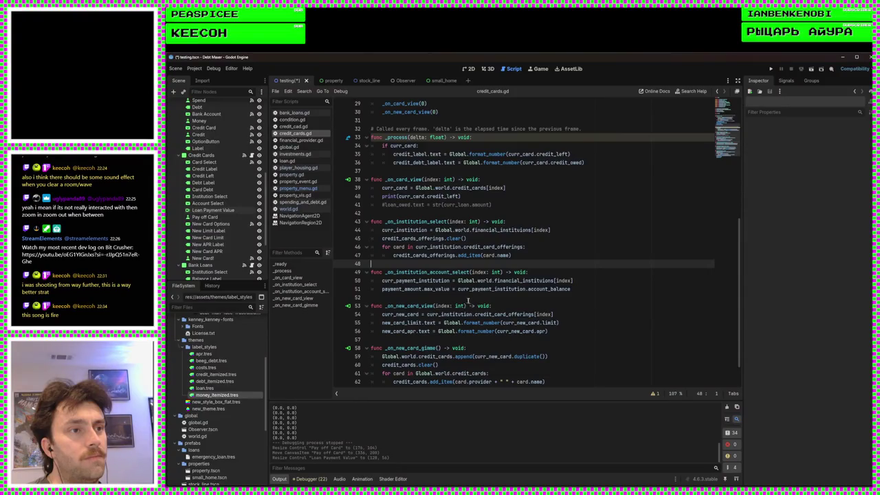
click(470, 69)
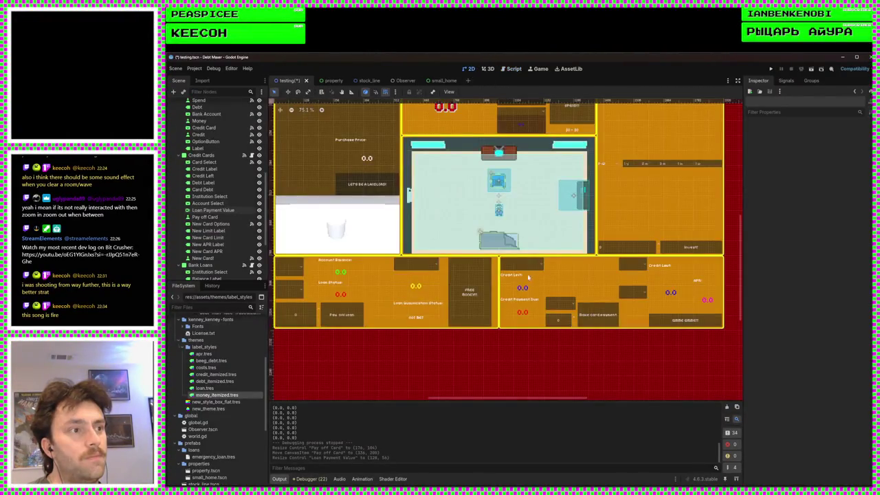
click(604, 314)
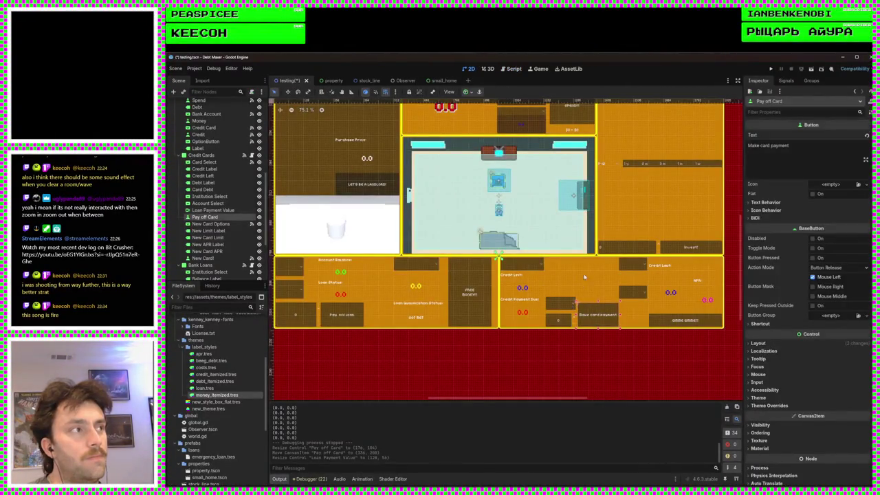
click(560, 302)
click(786, 80)
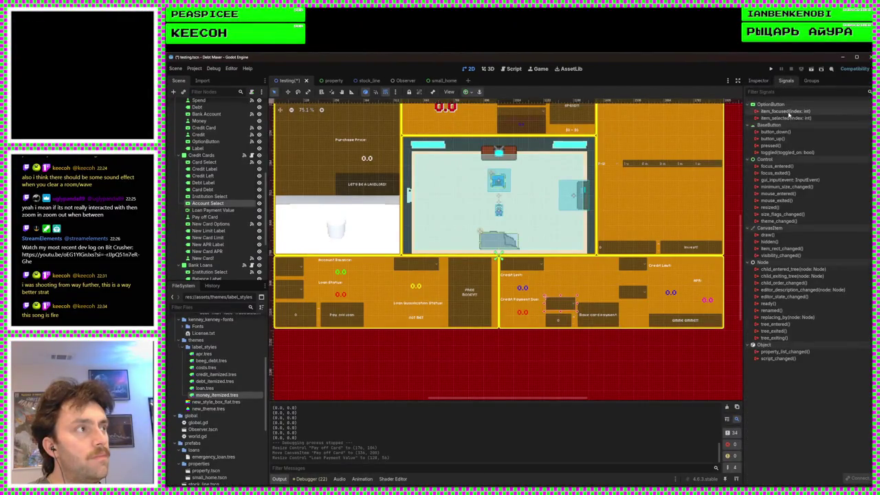
Step: Try connecting the dropdown's pressed signal to the Credit Cards node, then cancel
double_click(786, 147)
scroll(485, 290, down, 3)
scroll(485, 290, up, 5)
click(428, 278)
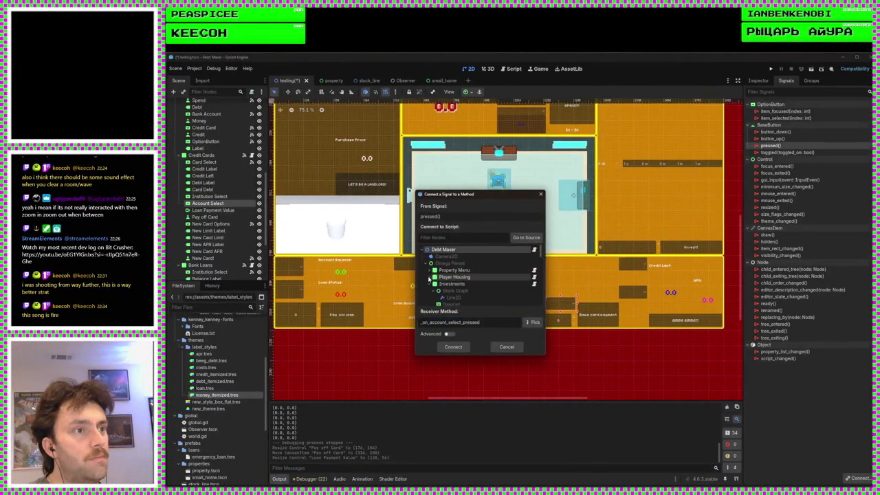
click(430, 283)
scroll(450, 282, down, 1)
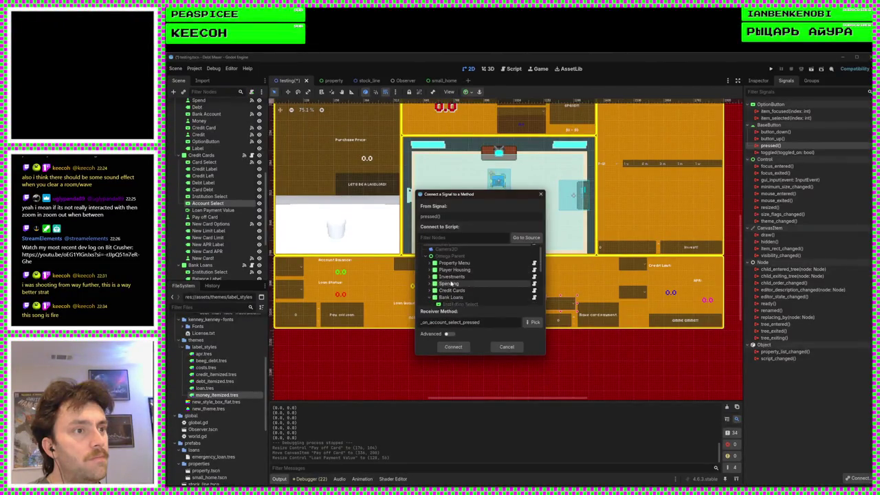
click(430, 290)
scroll(460, 285, down, 2)
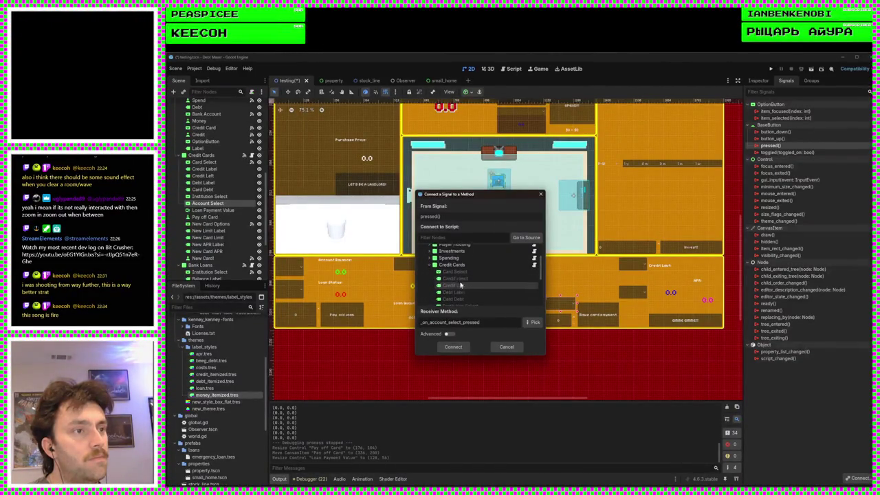
click(452, 265)
click(533, 322)
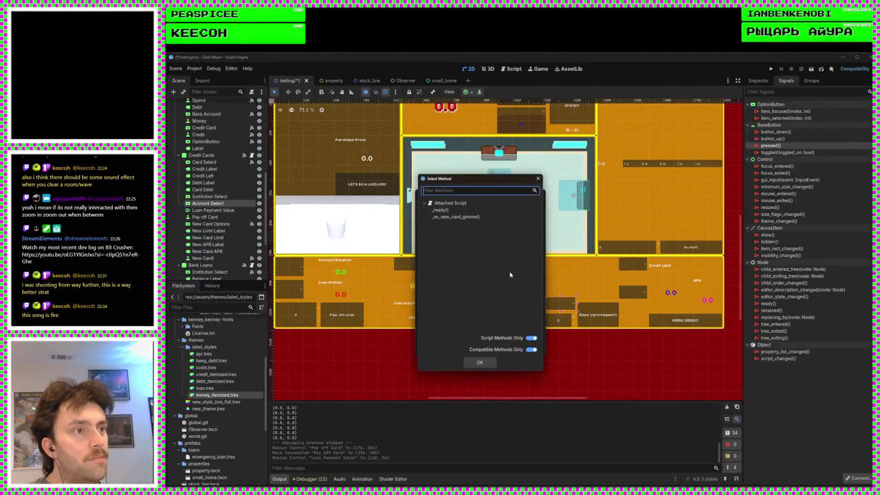
click(537, 179)
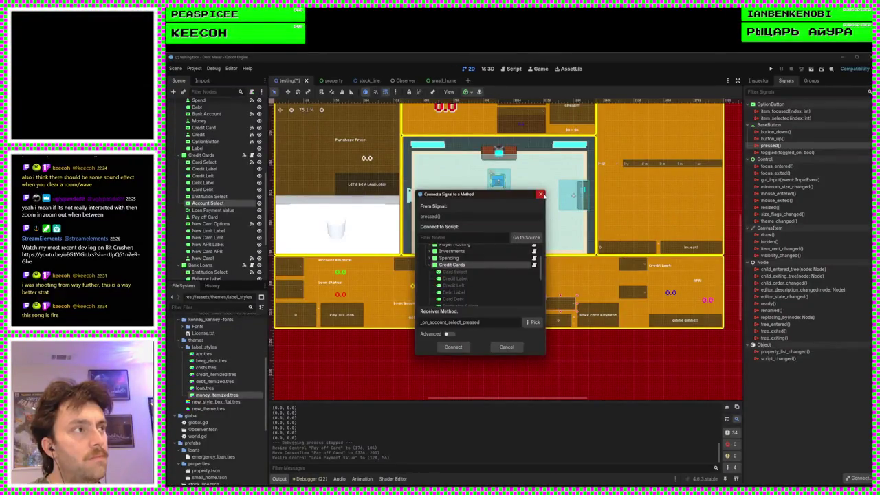
click(540, 194)
Step: Connect item_selected to _on_institution_account_select and run the game with F5
click(770, 118)
double_click(770, 119)
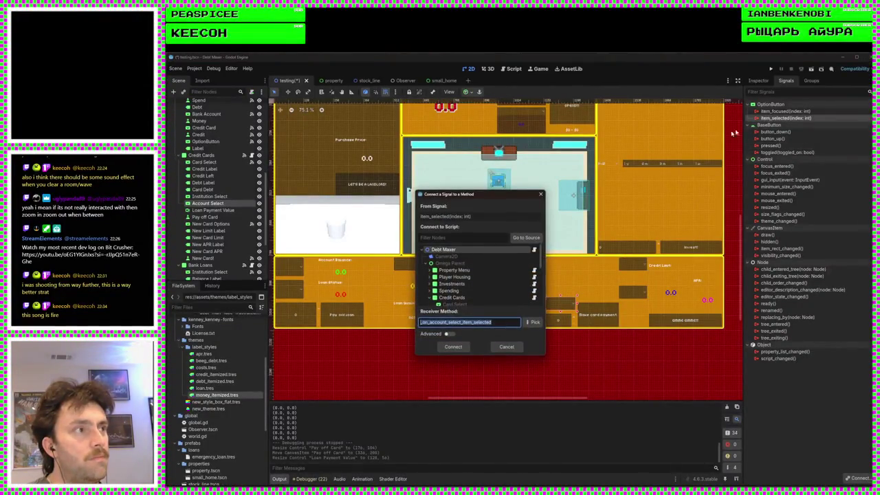
click(535, 321)
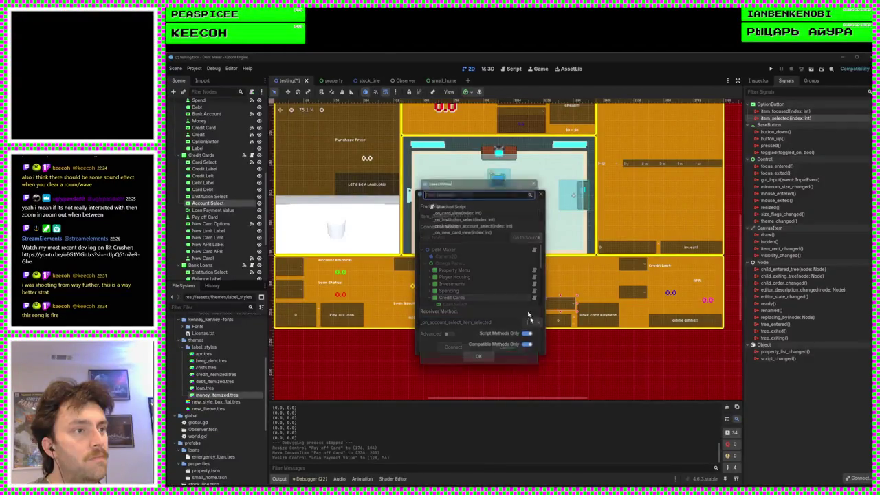
click(474, 223)
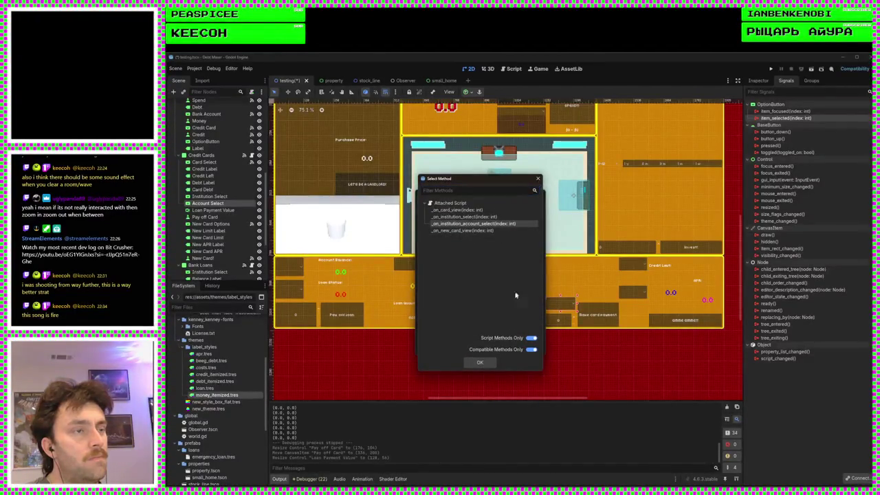
click(479, 362)
click(453, 347)
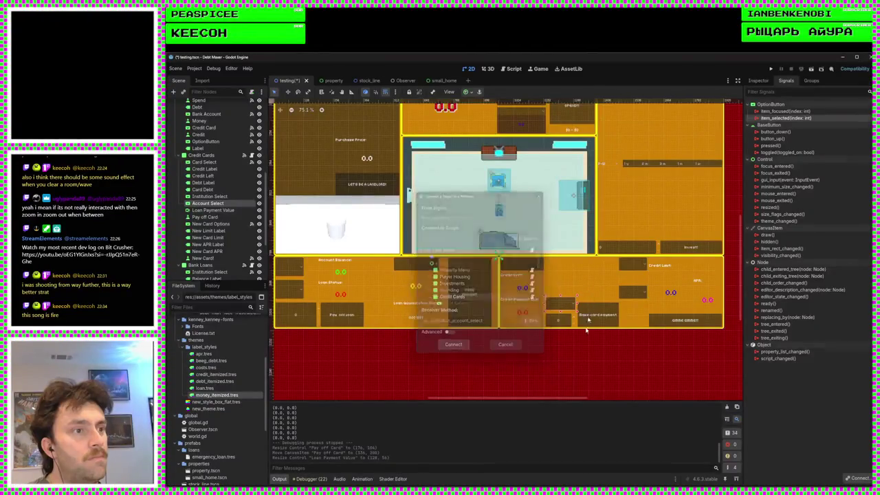
key(F5)
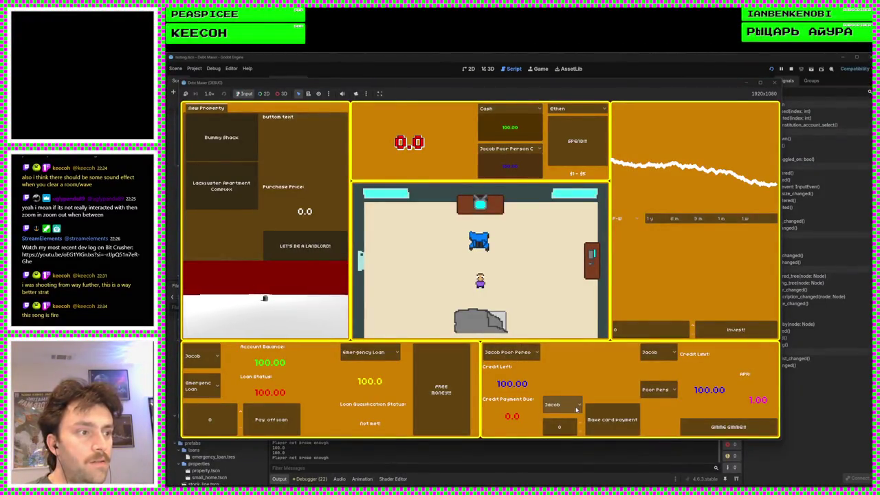
Step: Switch the payment account dropdown to other accounts and back to the original
click(562, 404)
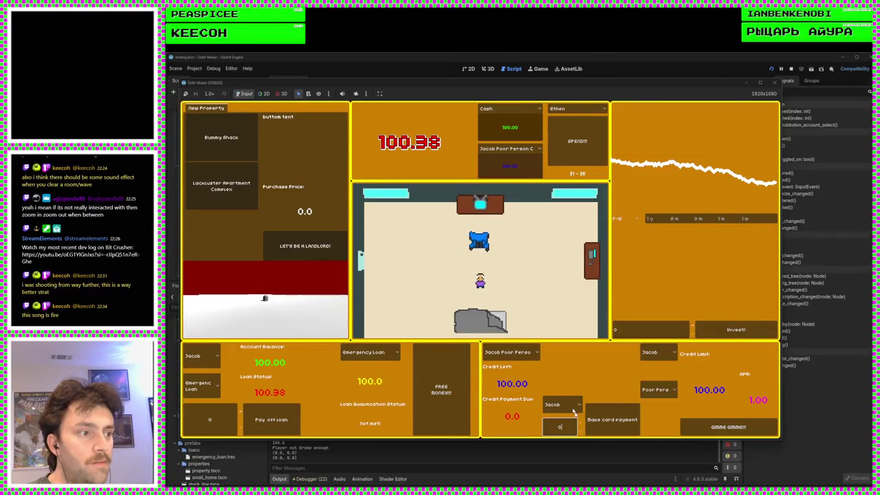
click(560, 425)
click(562, 405)
click(562, 418)
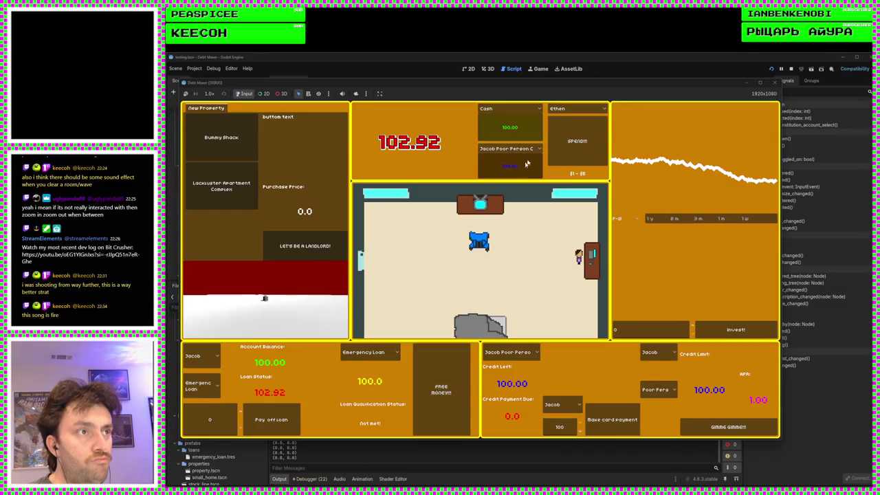
Step: Spend repeatedly until Credit Left reaches -5.00 and Credit Payment Due 106.75
click(597, 146)
click(598, 147)
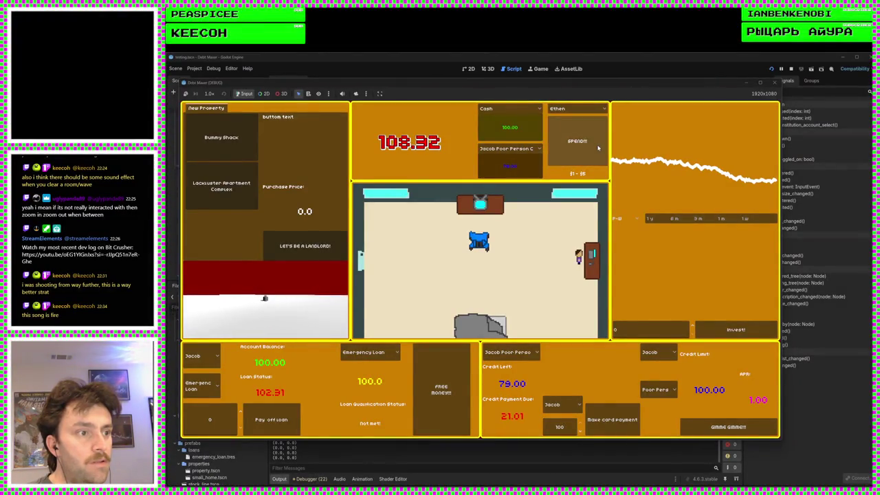
click(598, 147)
click(598, 147)
click(598, 147)
click(598, 147)
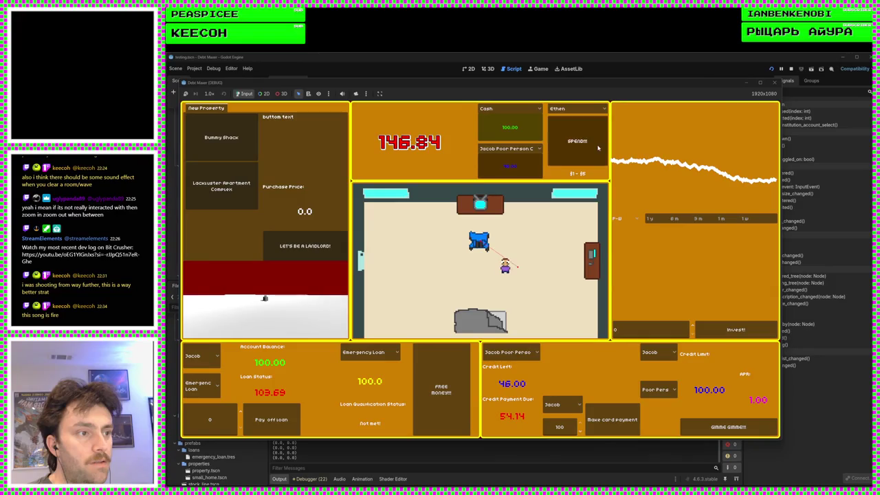
click(598, 147)
click(598, 147)
click(598, 147)
click(598, 147)
click(598, 147)
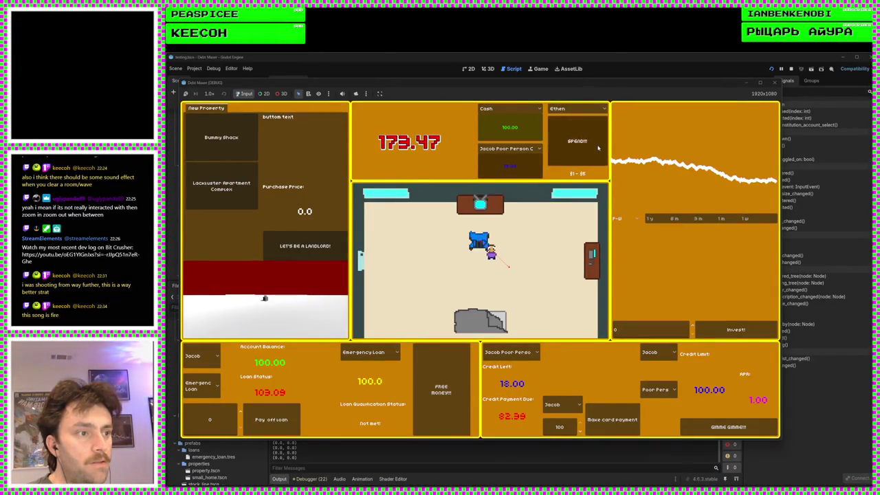
click(598, 147)
click(597, 147)
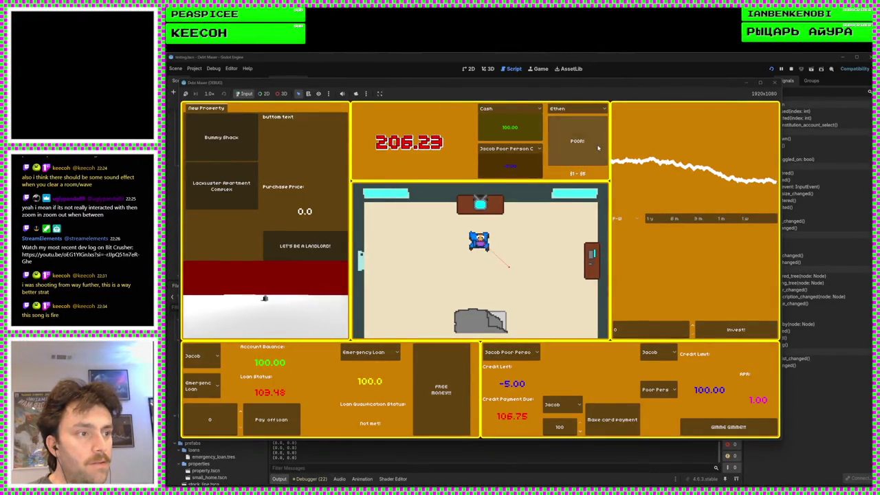
Step: Close the game and open the Make card payment button's pressed-signal connection, proposing _on_pay_off_card_pressed
click(774, 82)
drag(569, 306, 570, 300)
click(570, 299)
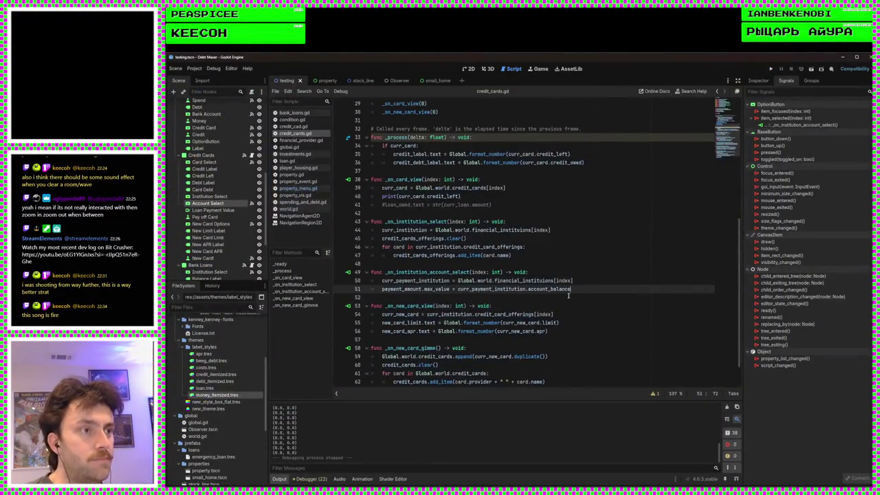
click(470, 70)
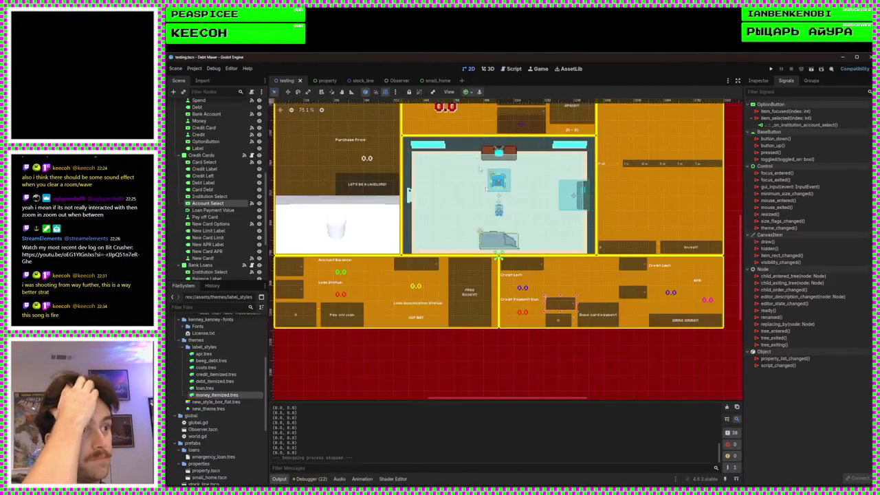
click(603, 320)
scroll(633, 318, up, 5)
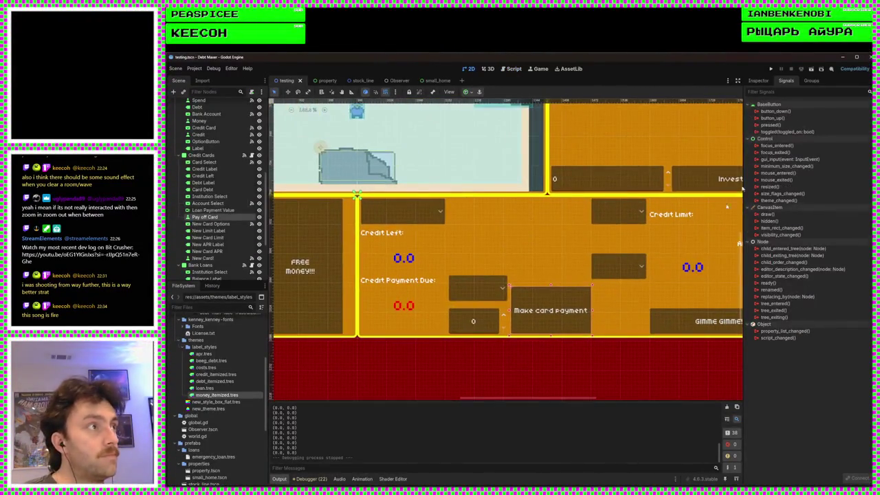
double_click(789, 125)
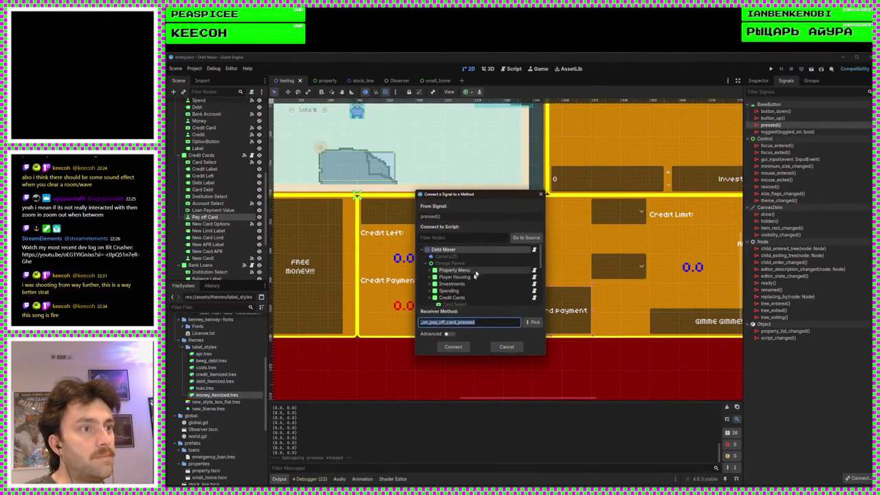
Step: Rename the receiver method to _on_pay_off_card and create the connection
key(shift+Left)
key(shift+Left)
key(shift+Left)
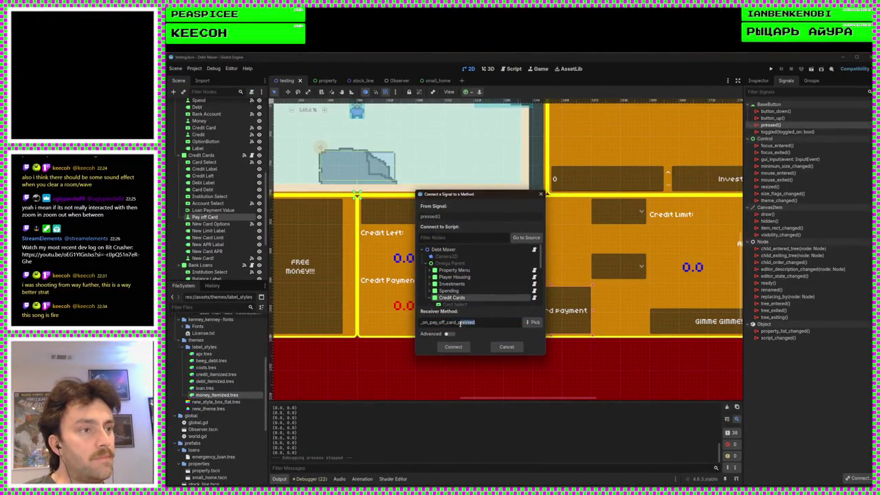
key(BackSpace)
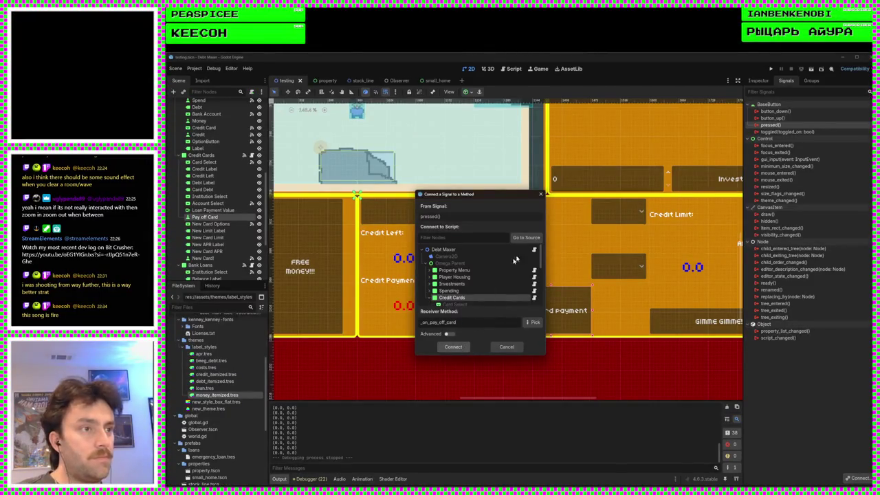
click(468, 346)
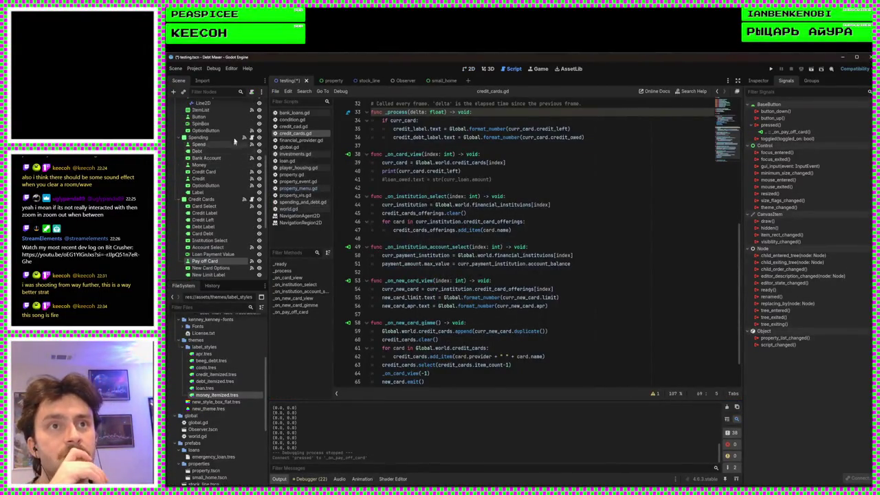
Step: Copy _on_loan_payment from bank_loans.gd and paste it below _on_pay_off_card in credit_cards.gd
scroll(206, 178, up, 5)
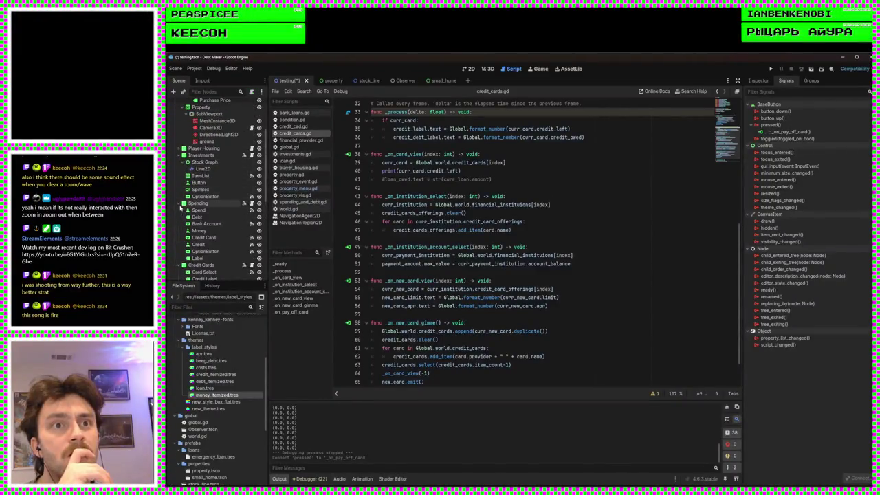
scroll(193, 233, down, 3)
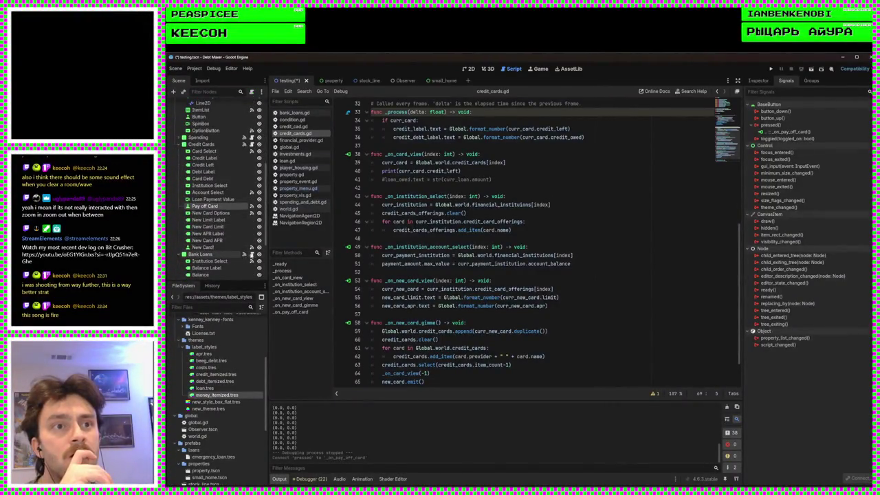
click(251, 254)
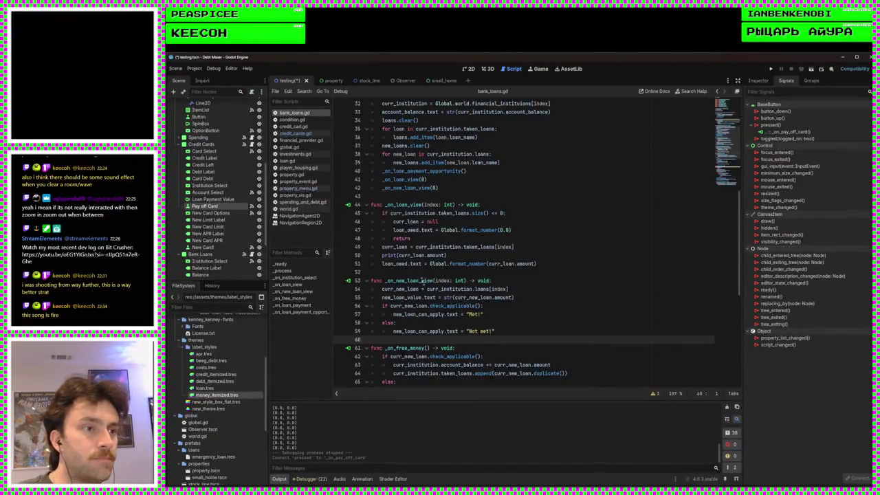
scroll(421, 277, down, 7)
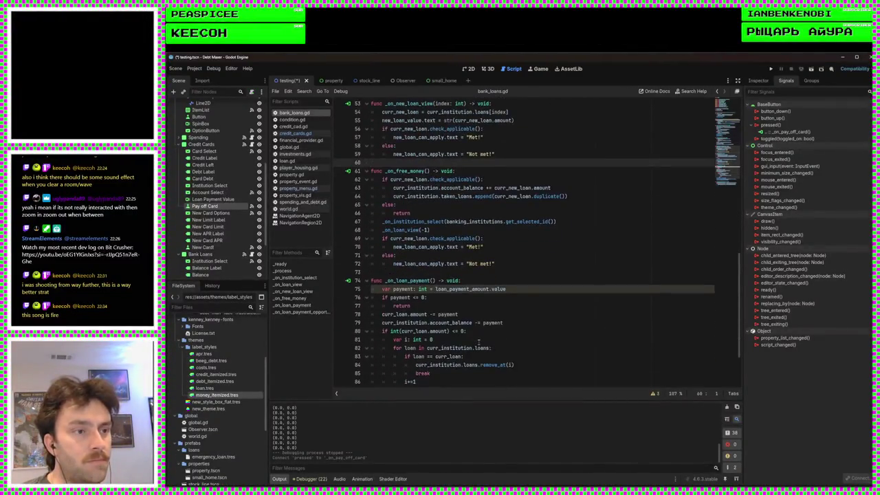
scroll(478, 342, down, 3)
mouse_move(513, 340)
mouse_down()
mouse_move(360, 178)
mouse_move(364, 207)
mouse_up()
key(ctrl+c)
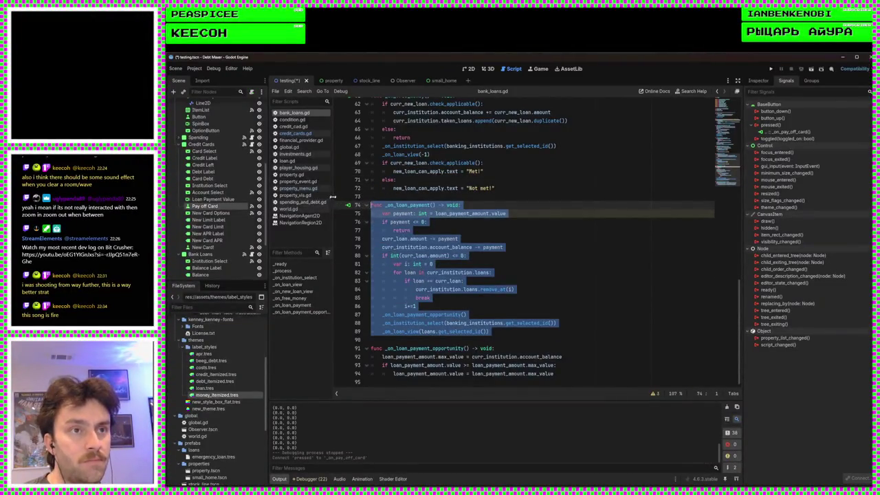
click(290, 135)
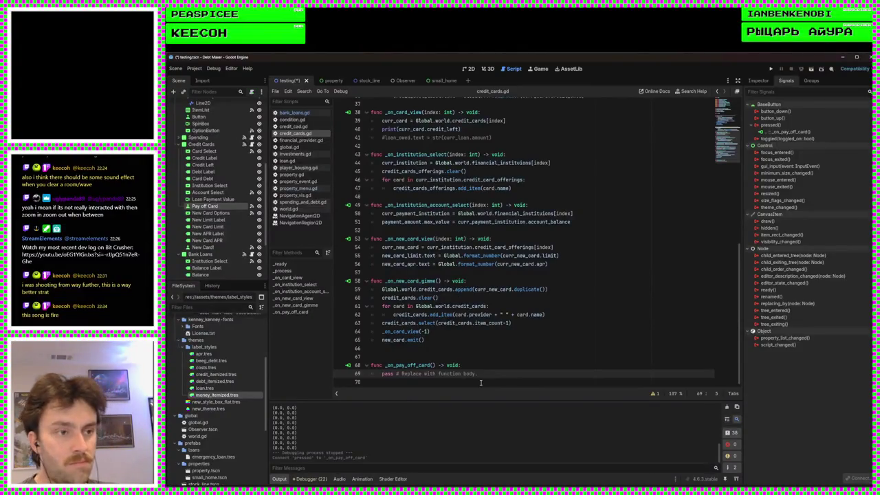
click(481, 382)
key(ctrl+v)
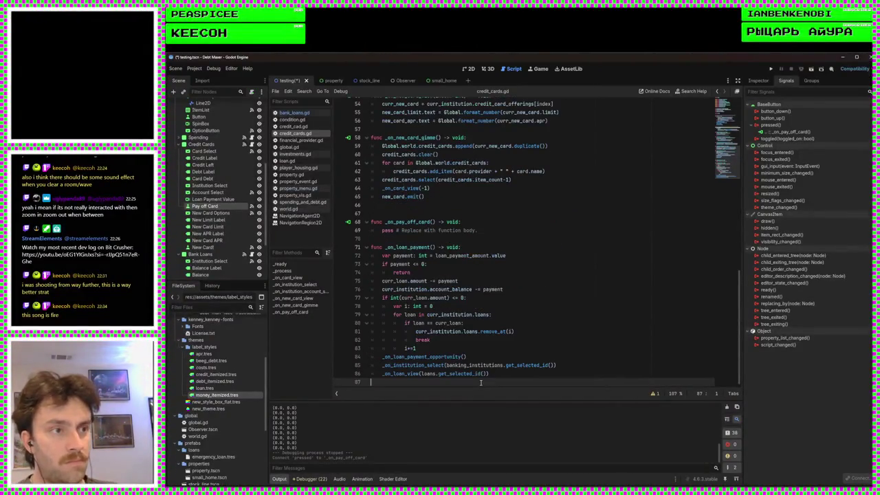
Step: Remove the pasted func declaration and replace loan_payment_amount with payment_amount
shift+click(469, 250)
shift+click(457, 235)
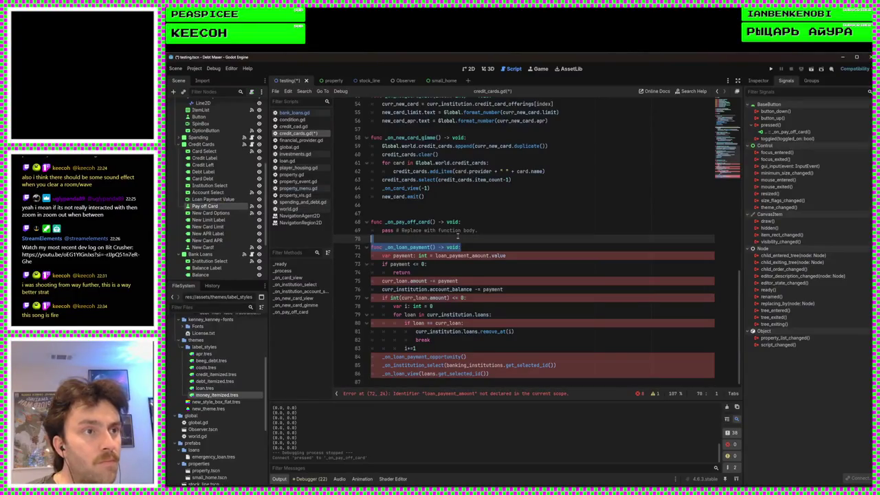
key(Delete)
double_click(462, 247)
text(c)
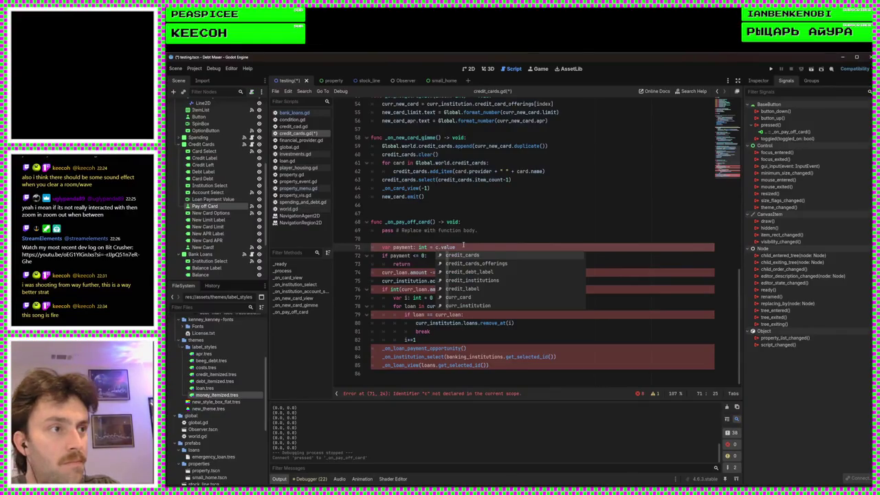
key(BackSpace)
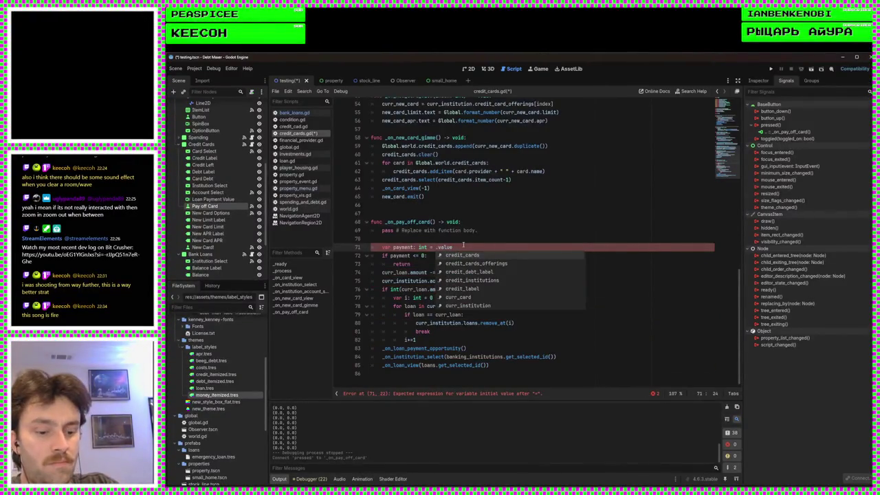
text(pay)
key(Down)
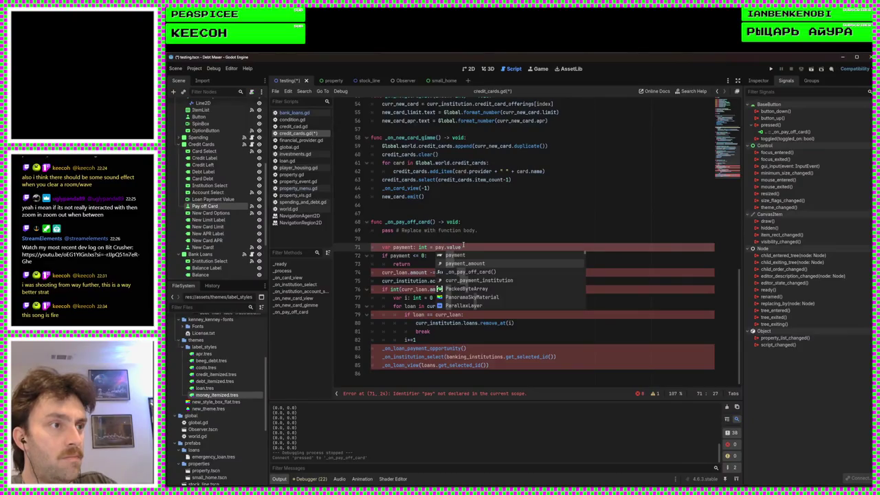
key(Return)
Step: Delete the pass placeholder line from _on_pay_off_card
click(453, 231)
click(451, 238)
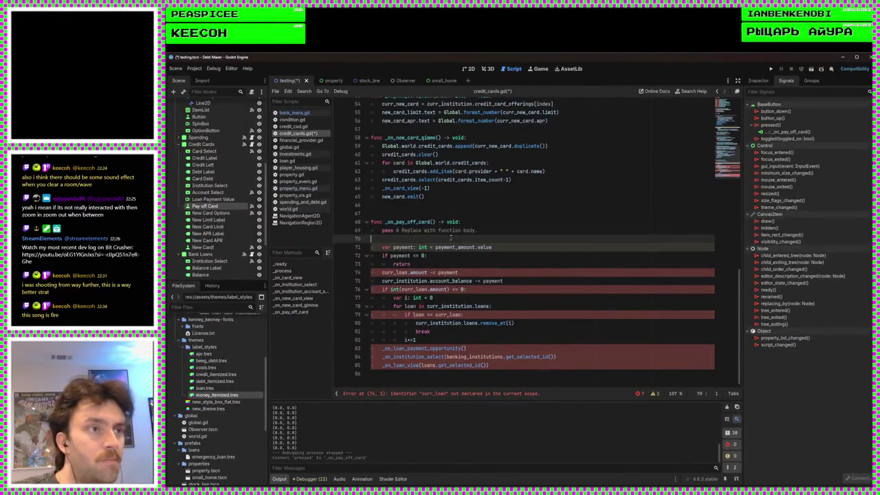
drag(451, 238, 461, 222)
key(BackSpace)
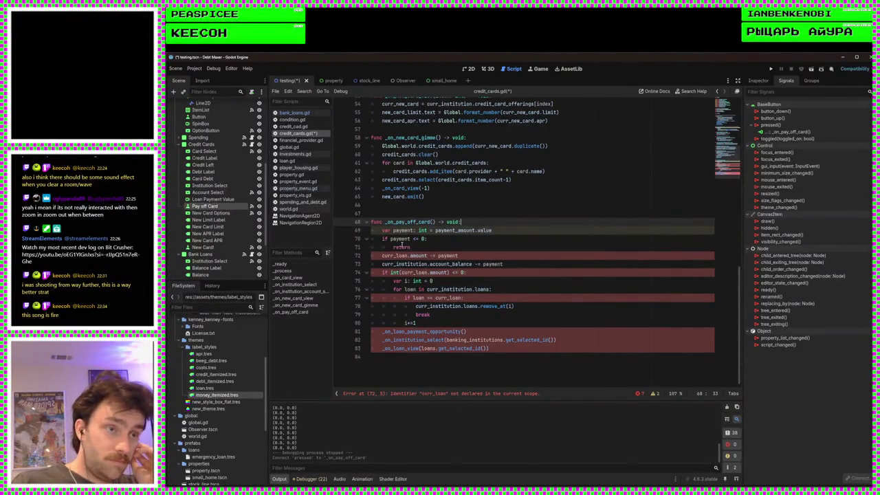
click(475, 255)
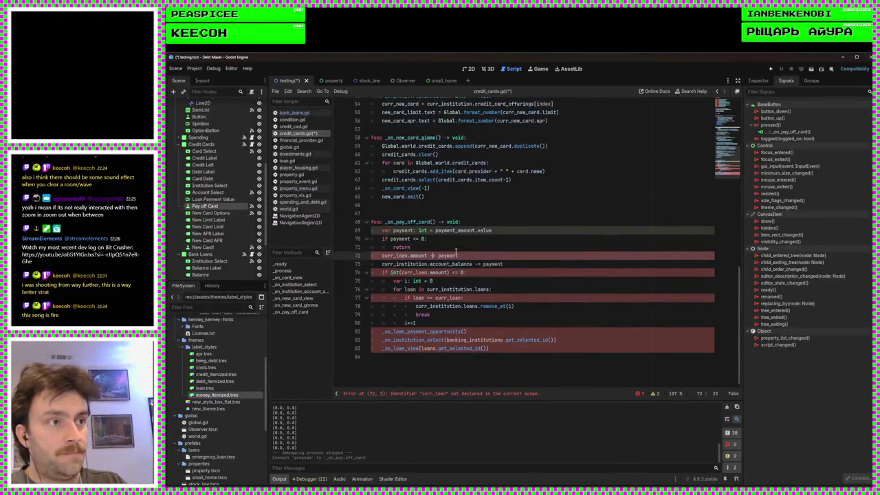
Step: Rewrite line 72's curr_loan.amount target as curr_card.credit_owed with plain assignment
key(BackSpace)
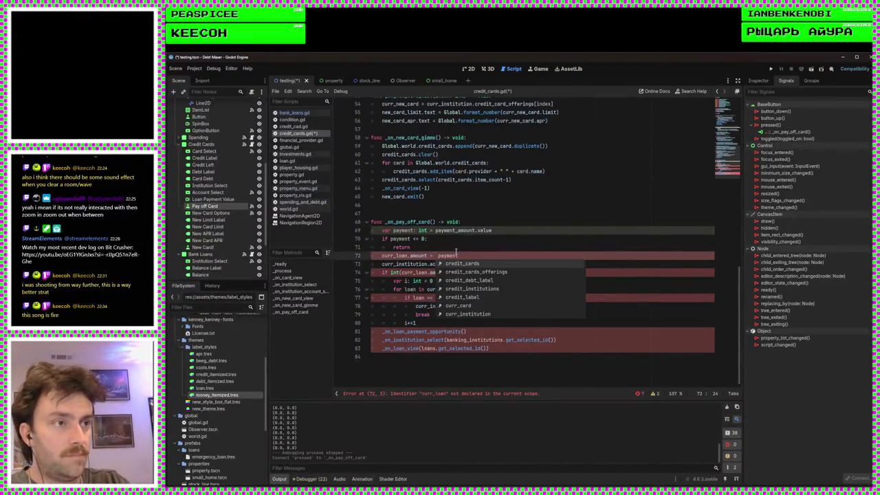
text(cu)
key(BackSpace)
key(BackSpace)
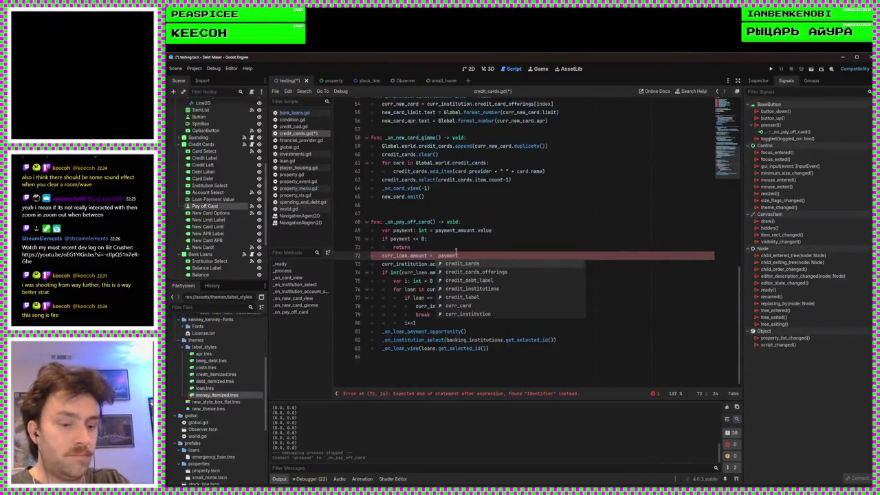
text(curr)
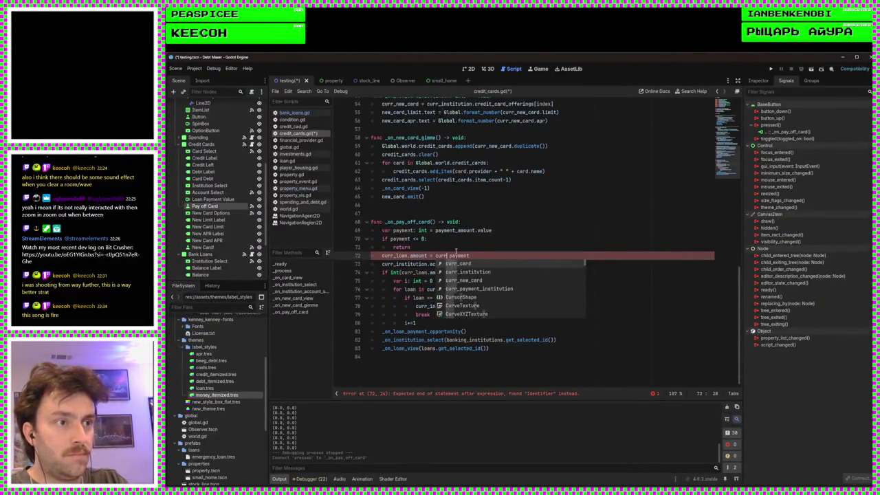
text(_l)
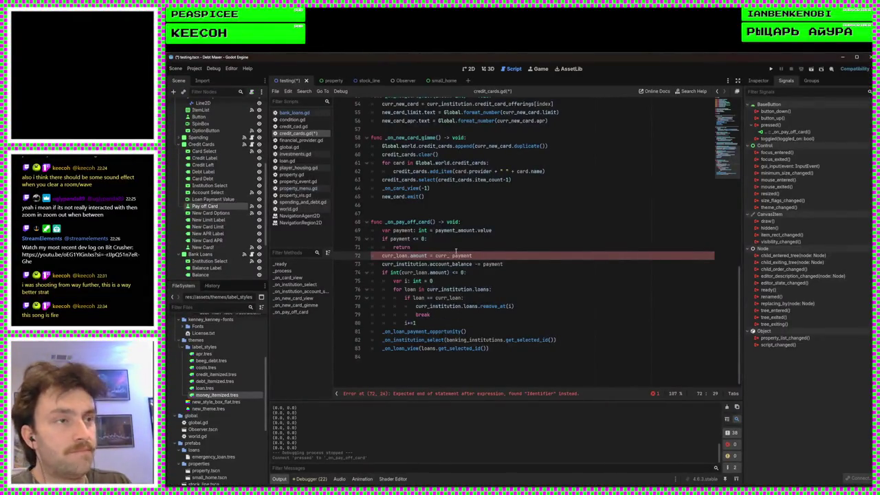
double_click(404, 256)
text(card)
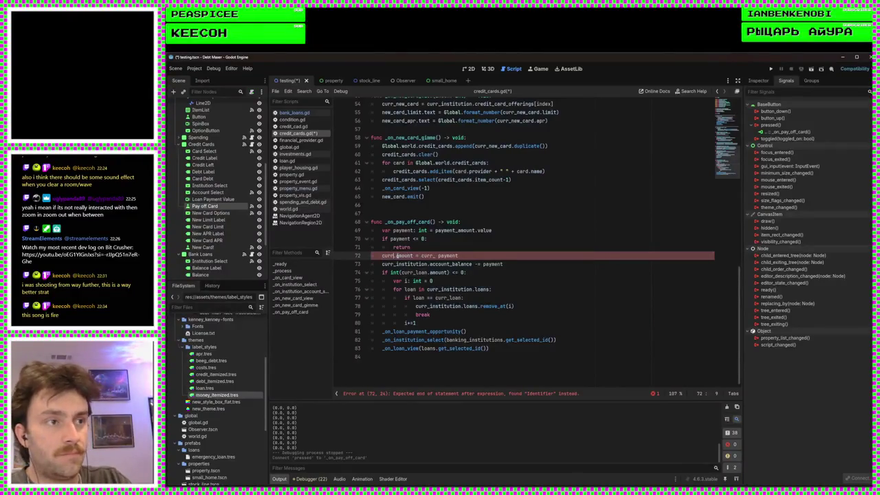
double_click(417, 256)
key(BackSpace)
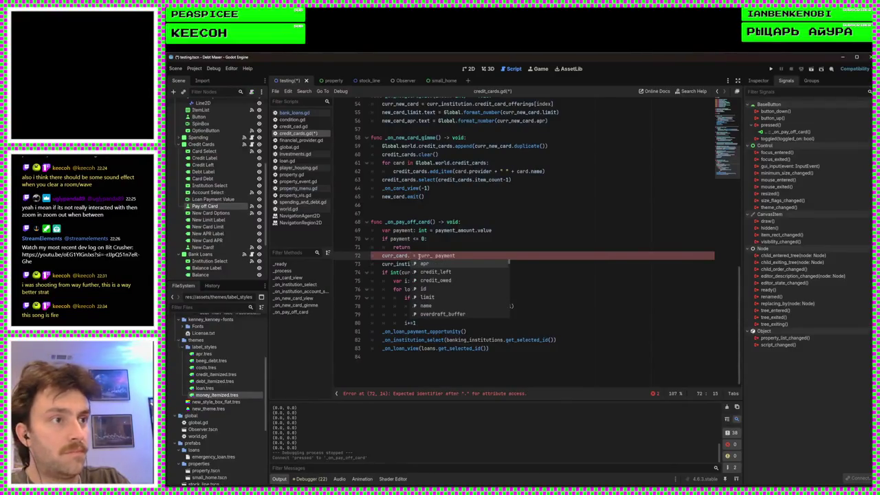
key(Down)
key(Down)
key(Return)
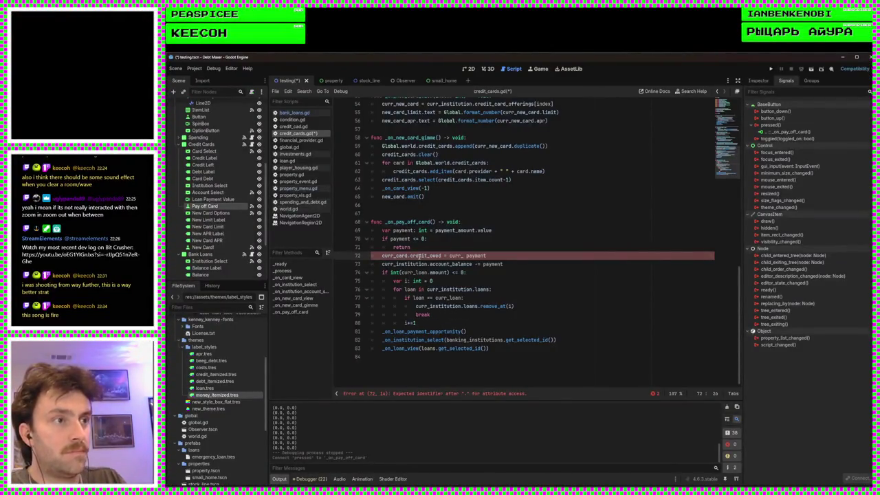
Step: Set the right side to max(curr_card.credit_owed - payment, 0)
drag(499, 256, 382, 255)
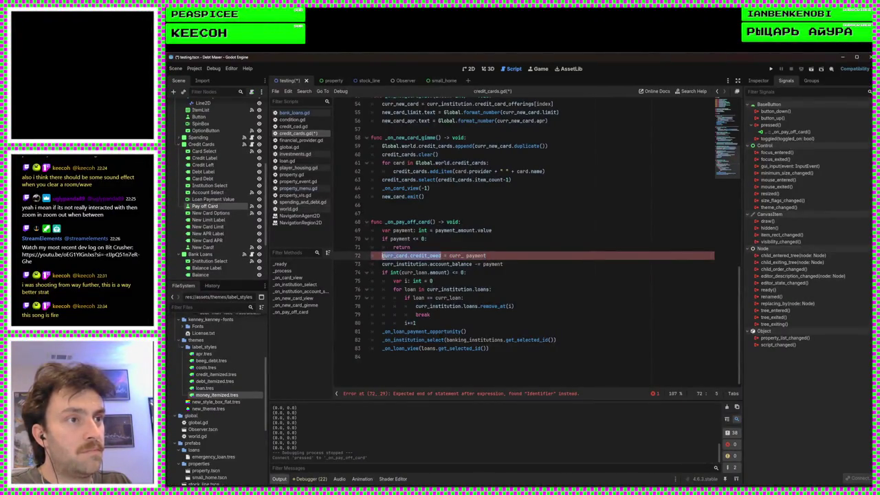
drag(514, 256, 450, 256)
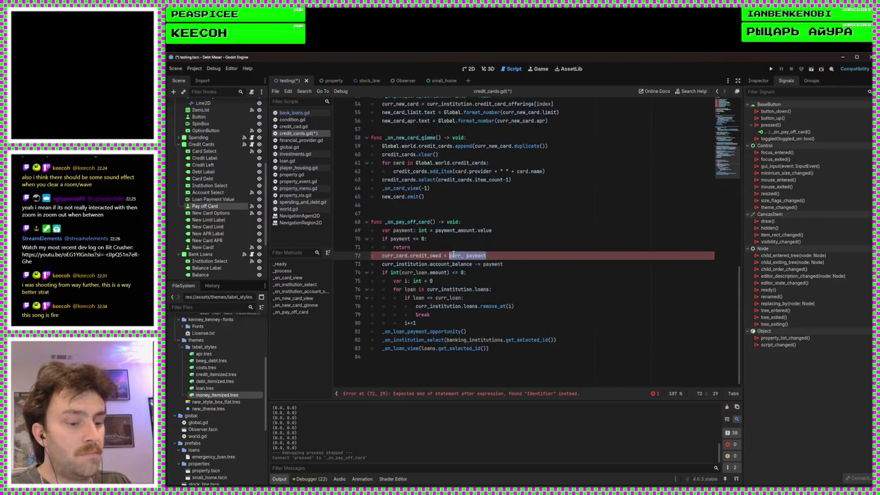
text(()
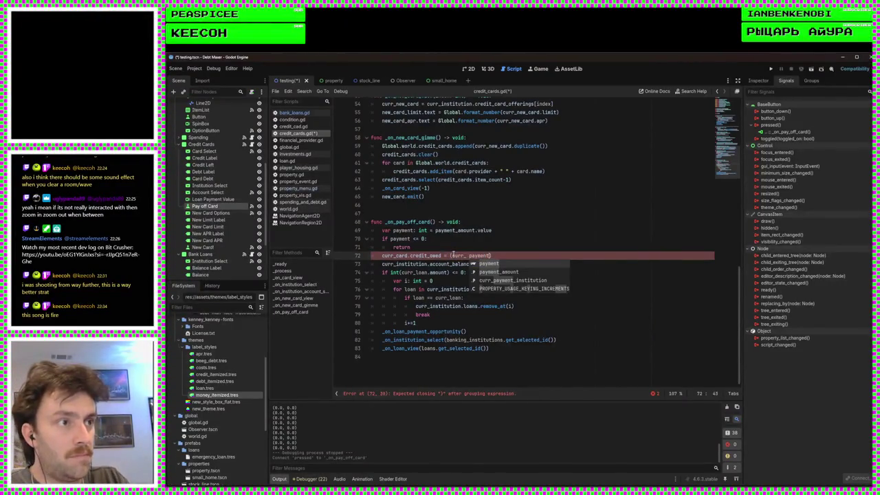
key(BackSpace)
key(BackSpace)
key(BackSpace)
text(curr_card.credit_owed )
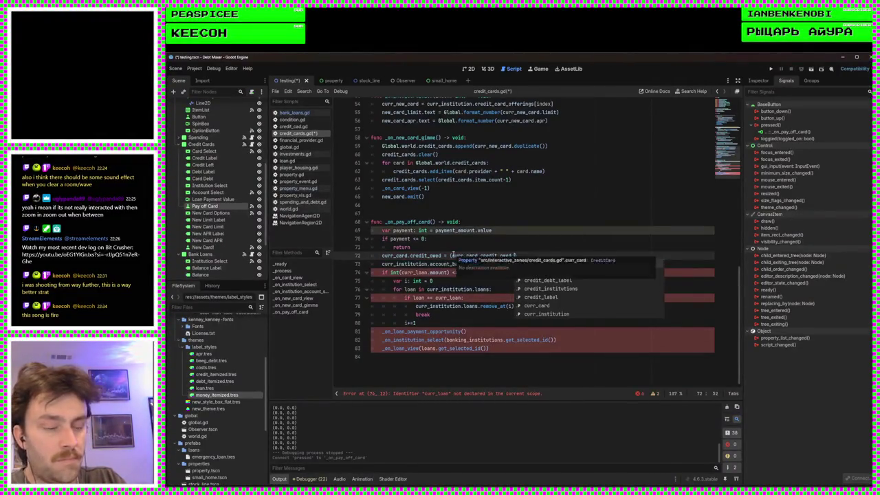
text(- payment)
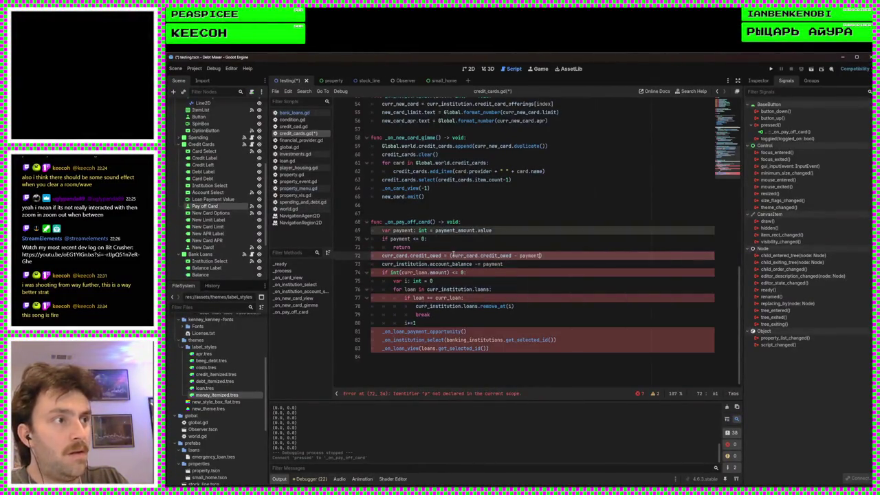
text(, 0)
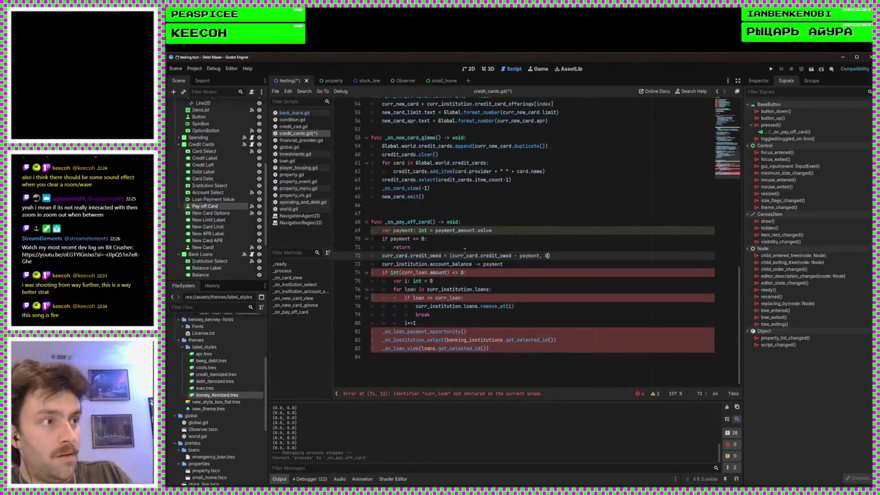
click(450, 256)
text(max)
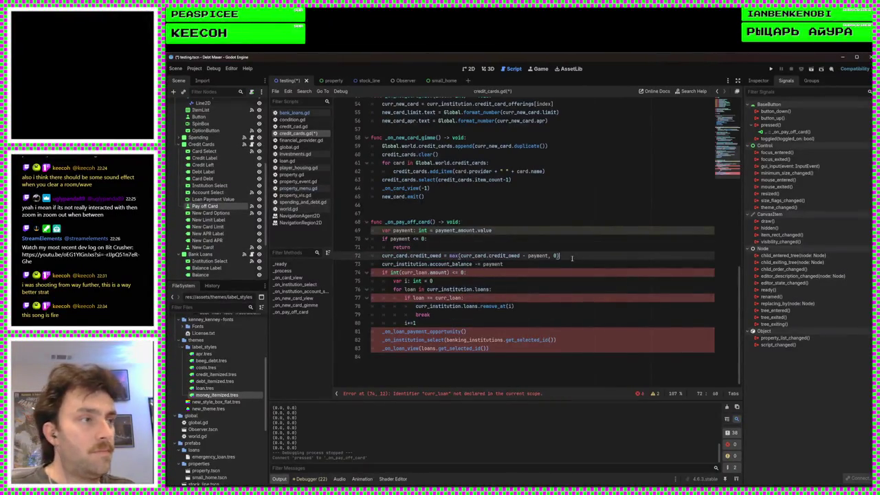
Step: Revert line 72 to the original curr_loan.amount -= payment version
key(Down)
key(End)
key(BackSpace)
key(BackSpace)
key(BackSpace)
text(curr_c)
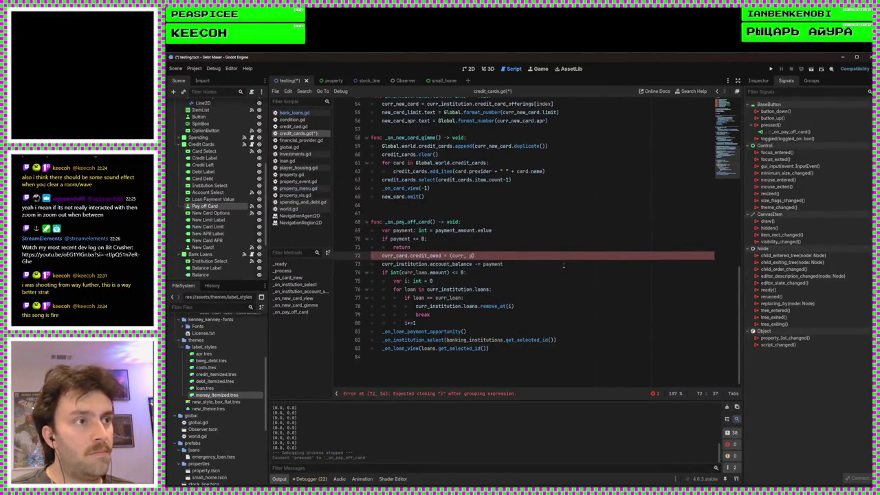
text(ayment)
key(ctrl+Left)
key(ctrl+Left)
key(BackSpace)
key(ctrl+Left)
key(ctrl+Left)
key(ctrl+BackSpace)
key(BackSpace)
key(ctrl+z)
key(ctrl+z)
key(ctrl+z)
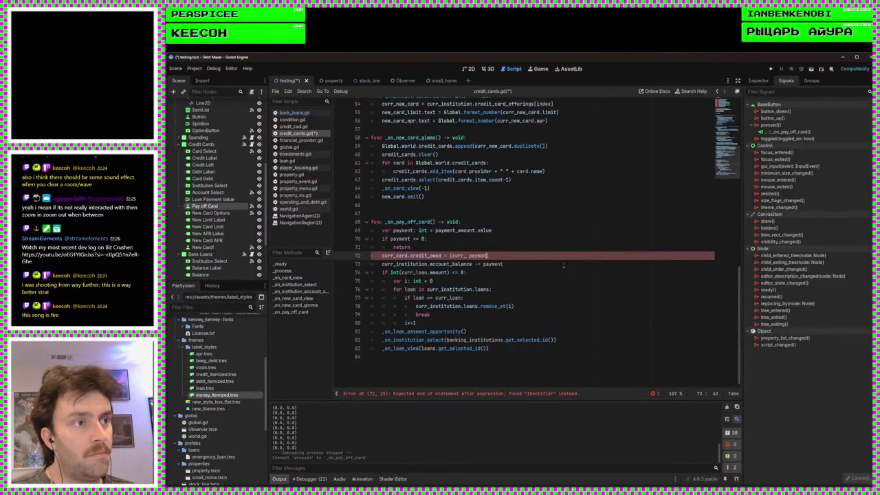
key(ctrl+y)
key(ctrl+y)
key(ctrl+y)
key(ctrl+z)
key(ctrl+z)
key(ctrl+z)
key(ctrl+z)
key(ctrl+z)
key(ctrl+z)
key(ctrl+z)
key(ctrl+z)
key(ctrl+z)
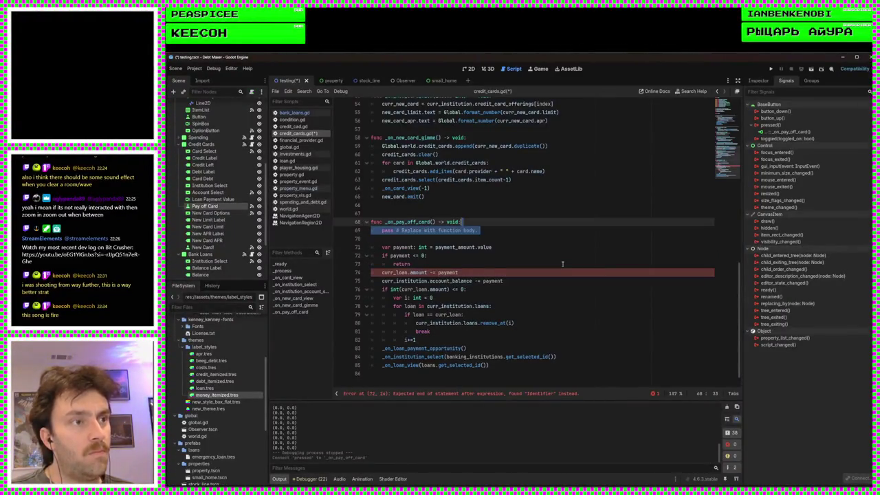
Step: Redo to restore the pay-off handler without the pass placeholder line
key(ctrl+y)
click(513, 255)
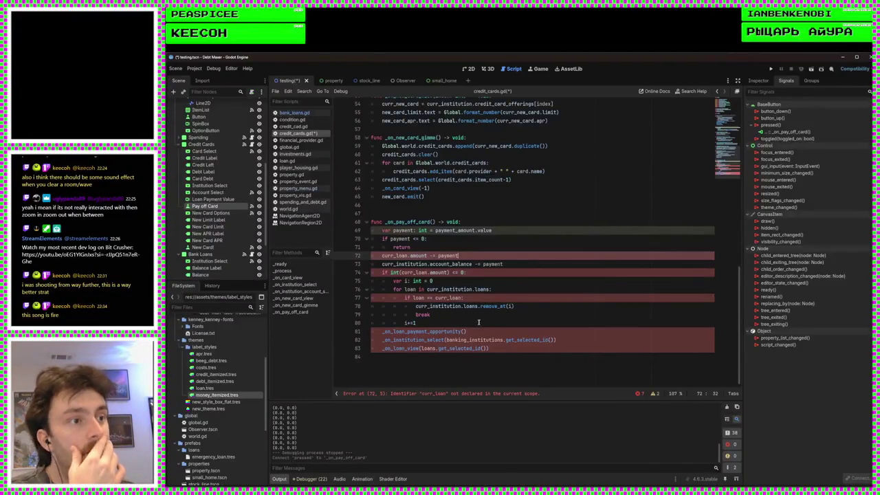
drag(455, 320, 393, 280)
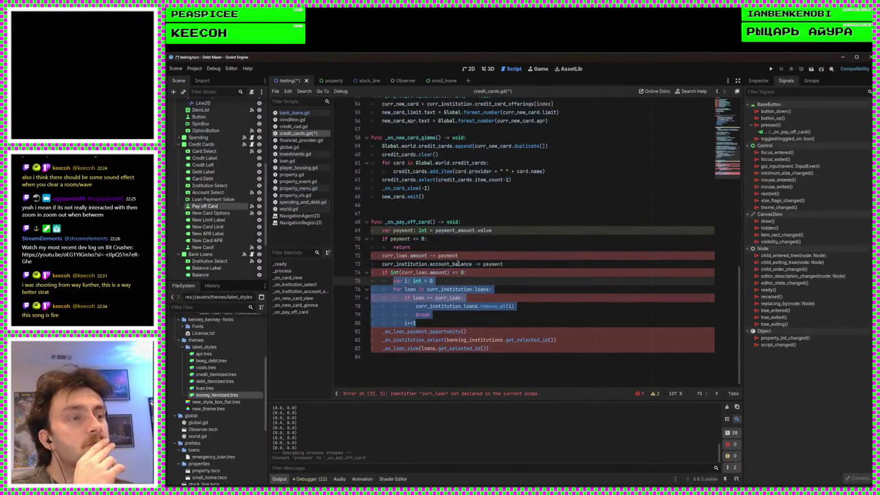
Step: Change line 72 to 'curr_card.credit_owed -= payment' using the credit_owed completion
click(408, 255)
key(BackSpace)
key(BackSpace)
key(BackSpace)
text(card)
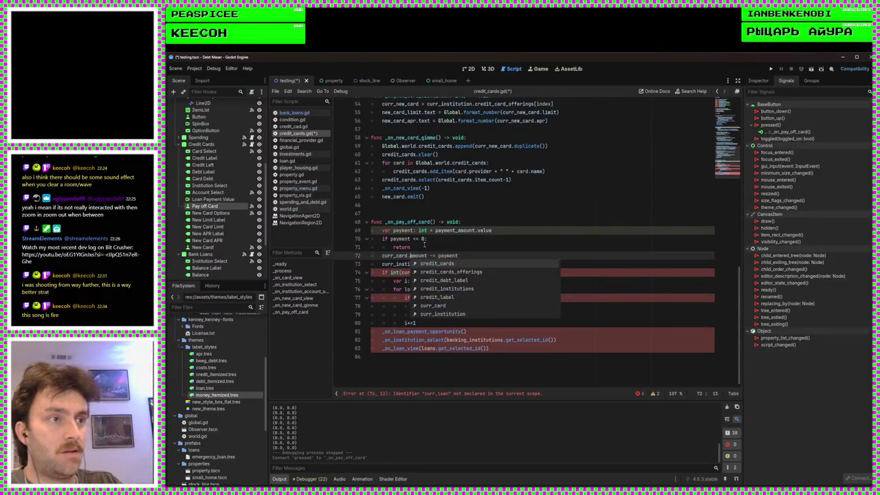
key(shift+Right)
key(shift+Right)
key(shift+Right)
key(shift+Right)
key(shift+Right)
text(cre)
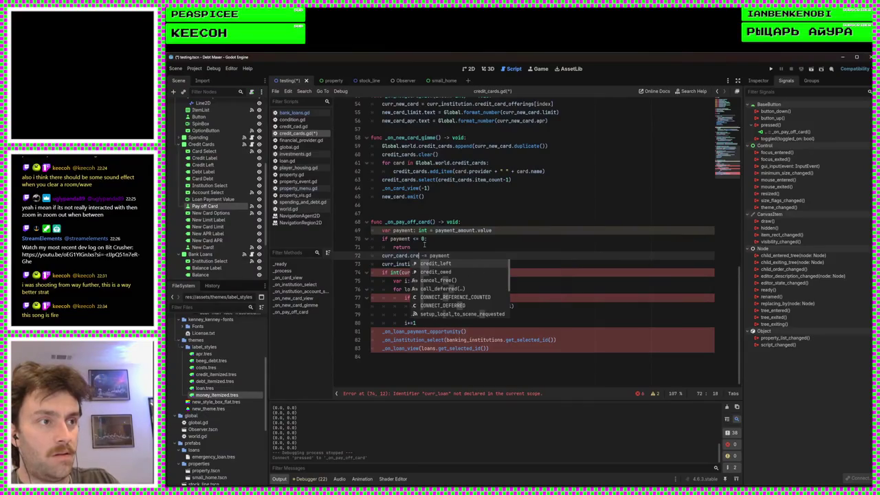
key(Down)
key(Return)
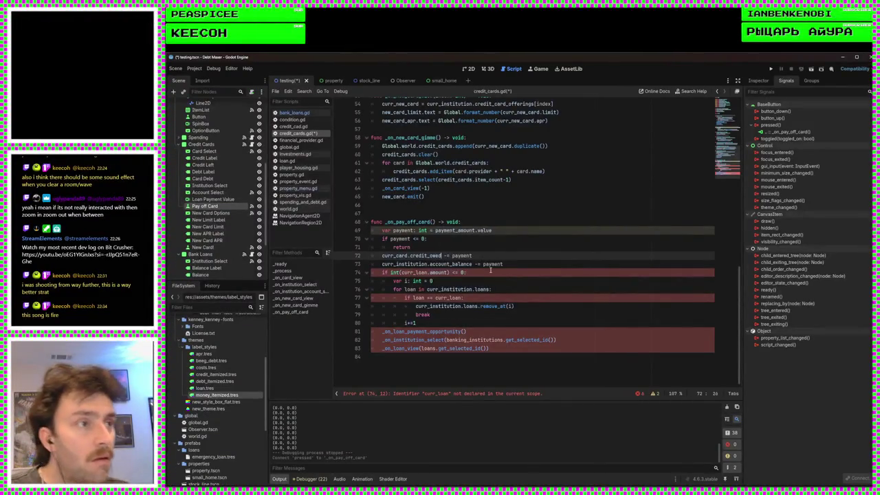
click(510, 265)
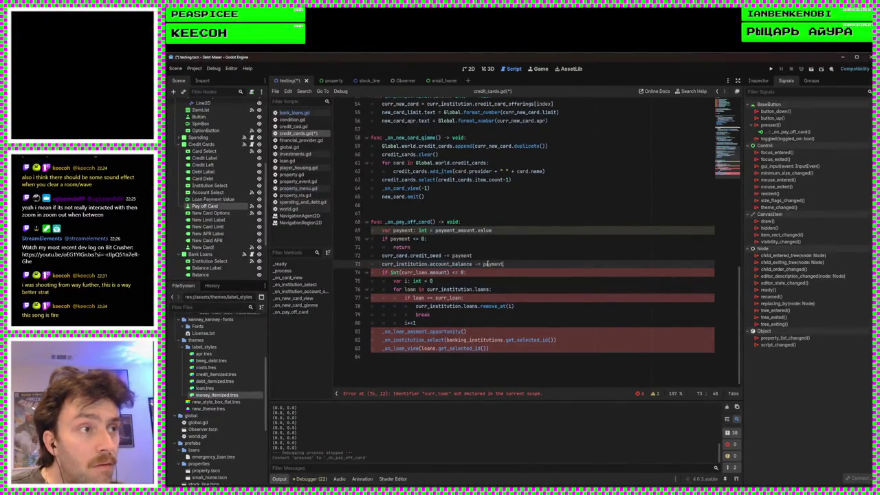
click(489, 273)
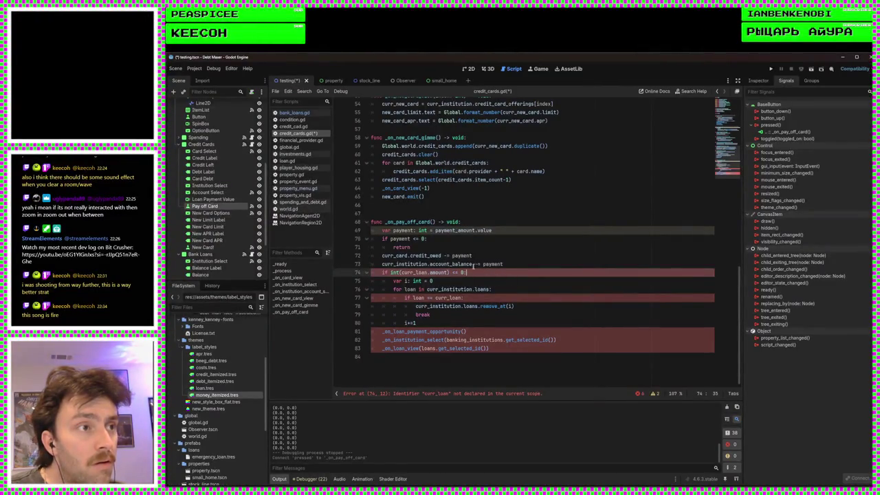
Step: Replace the loan-removal loop with 'curr_institution += curr_card.credit_owed' and save
click(483, 265)
click(487, 273)
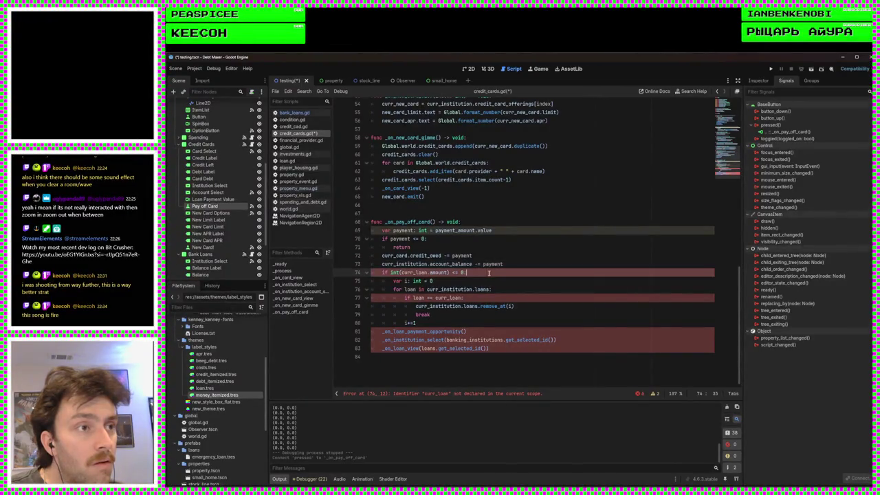
drag(444, 322, 394, 281)
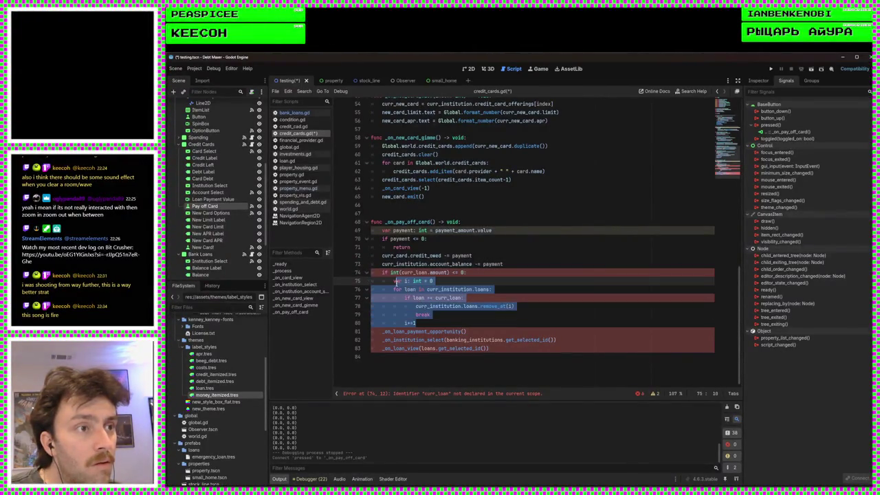
key(BackSpace)
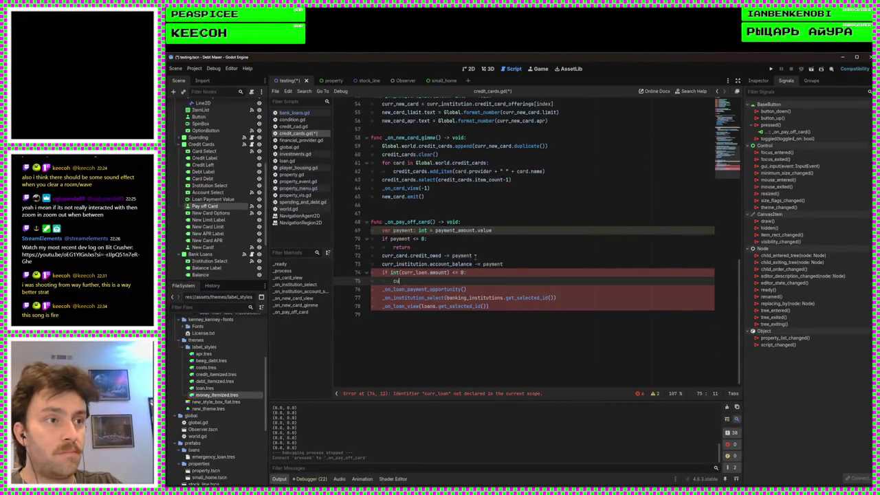
text(curr_institution += )
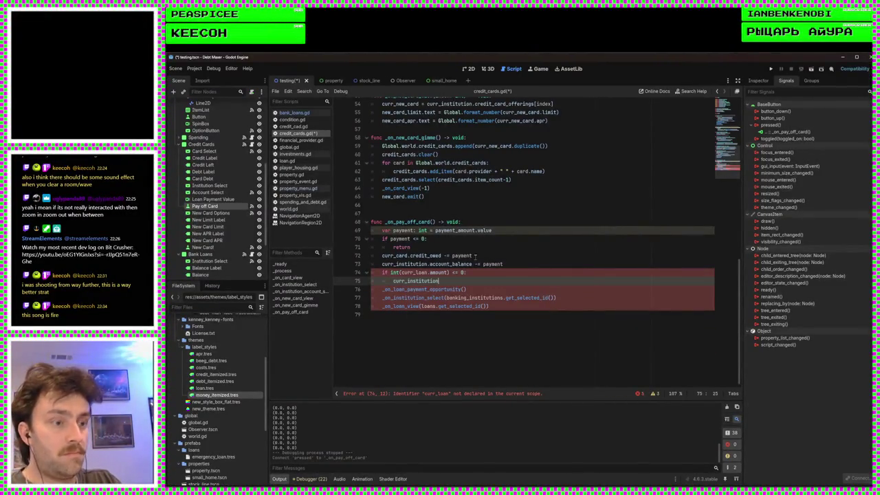
text(curr)
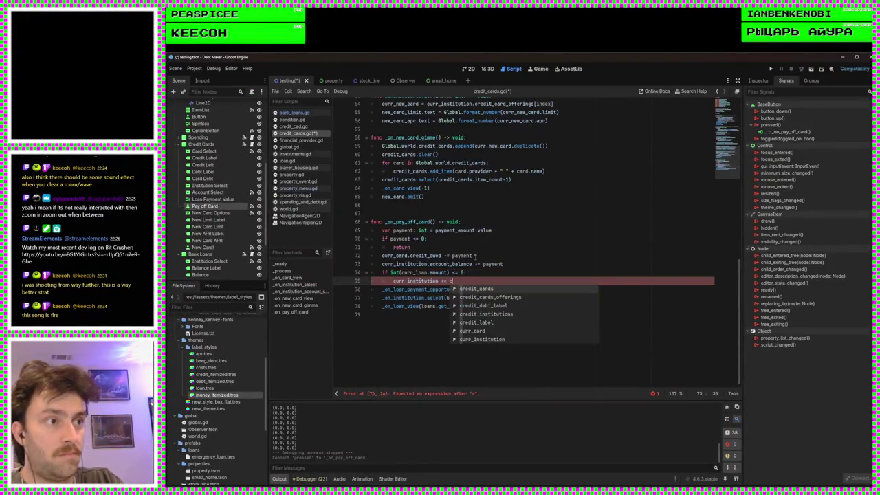
key(Return)
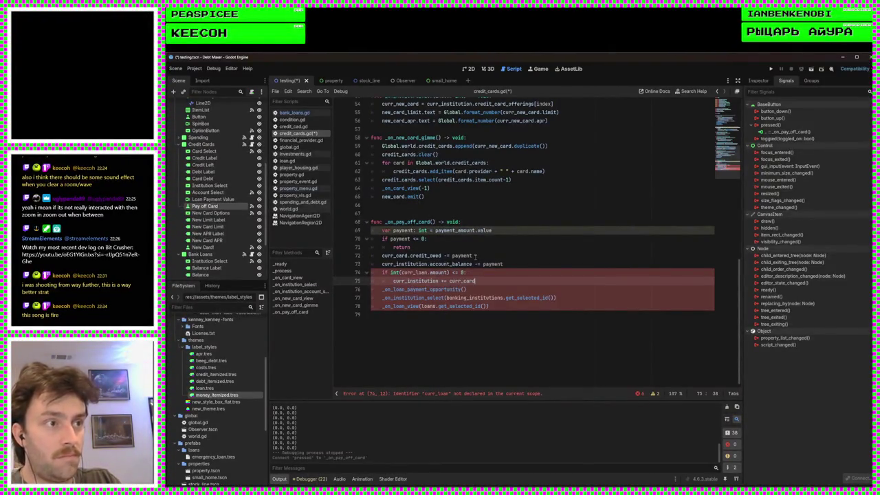
text(.credit_owed)
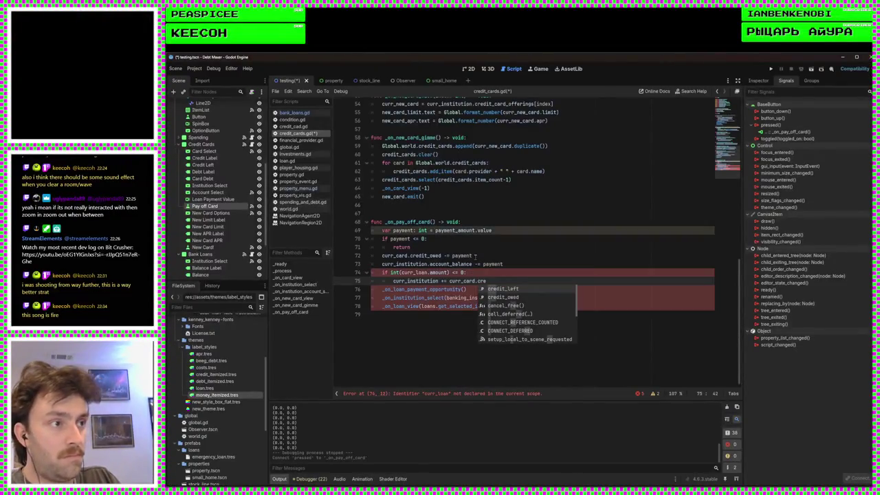
key(ctrl+s)
Step: Change curr_loan to curr_card on line 74
click(428, 273)
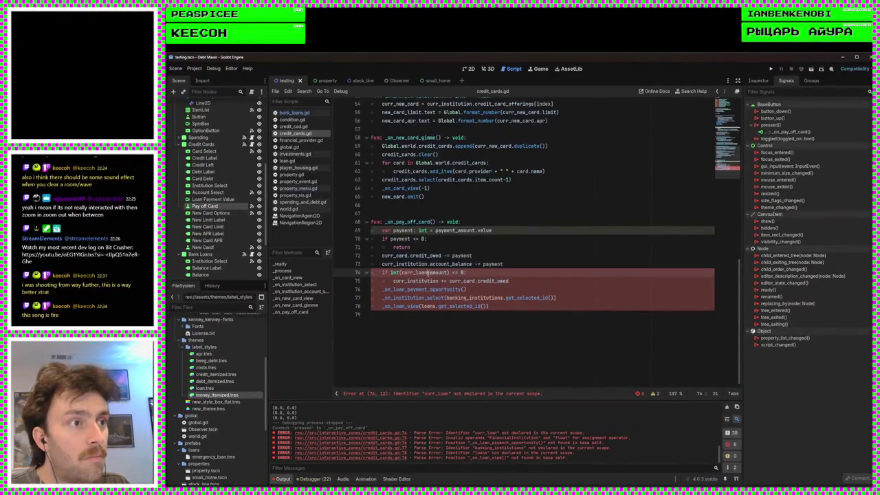
key(BackSpace)
key(BackSpace)
key(BackSpace)
text(card)
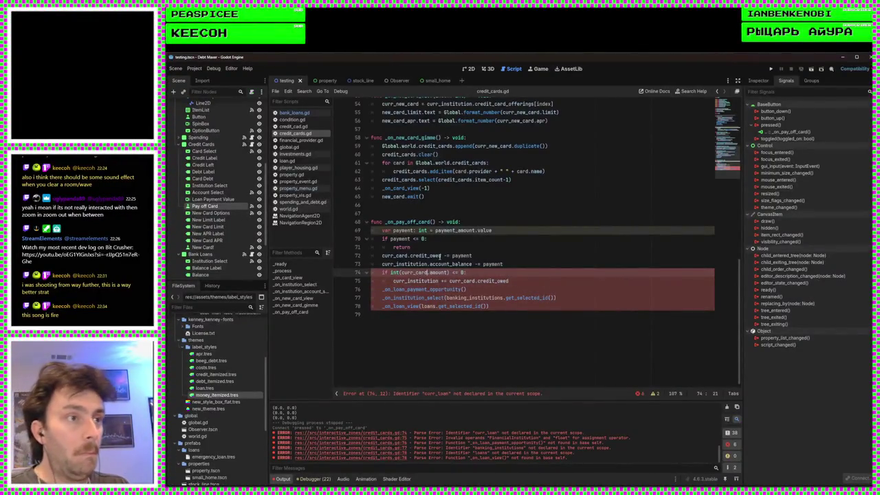
Step: Delete the three leftover loan function calls on lines 76–78
click(530, 281)
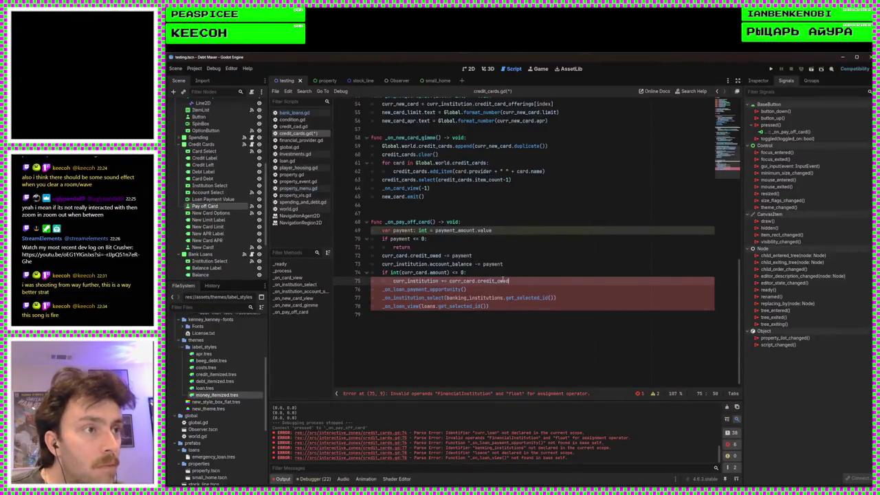
double_click(433, 281)
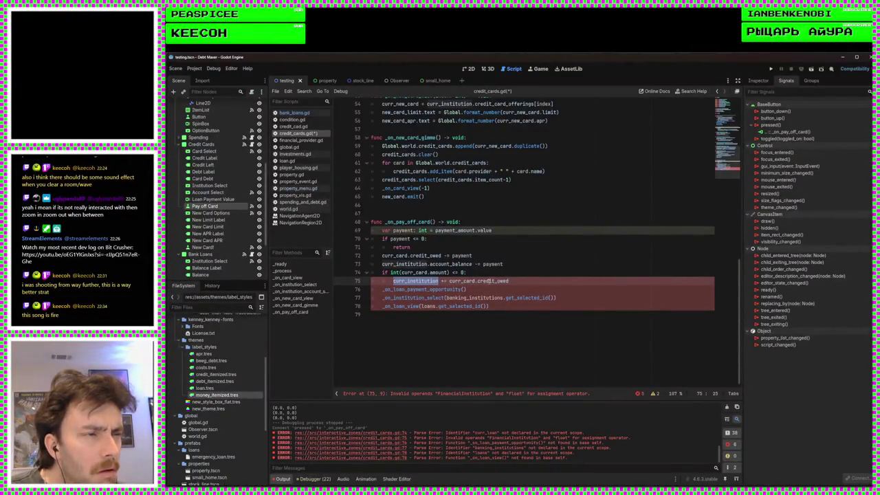
click(489, 281)
double_click(489, 281)
click(518, 281)
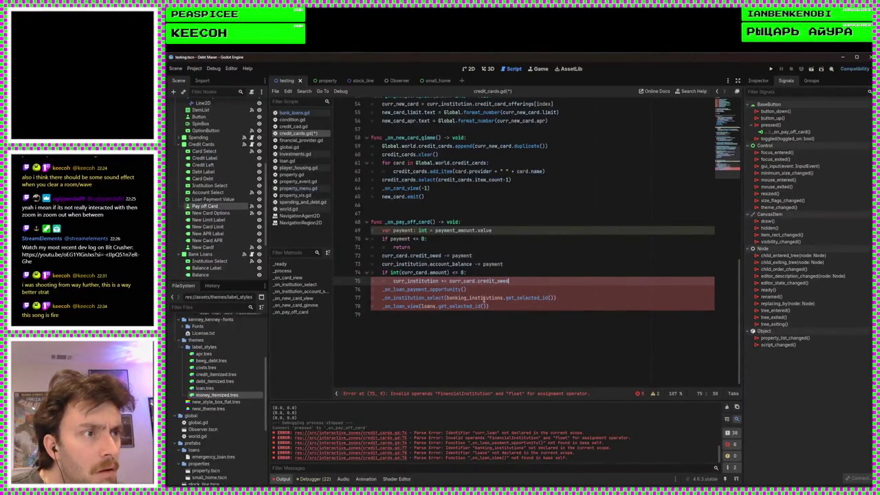
drag(488, 306, 382, 290)
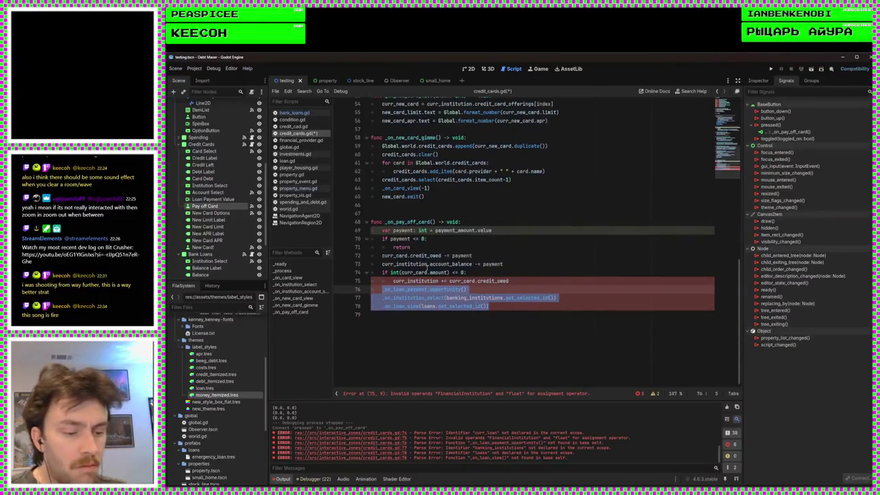
key(BackSpace)
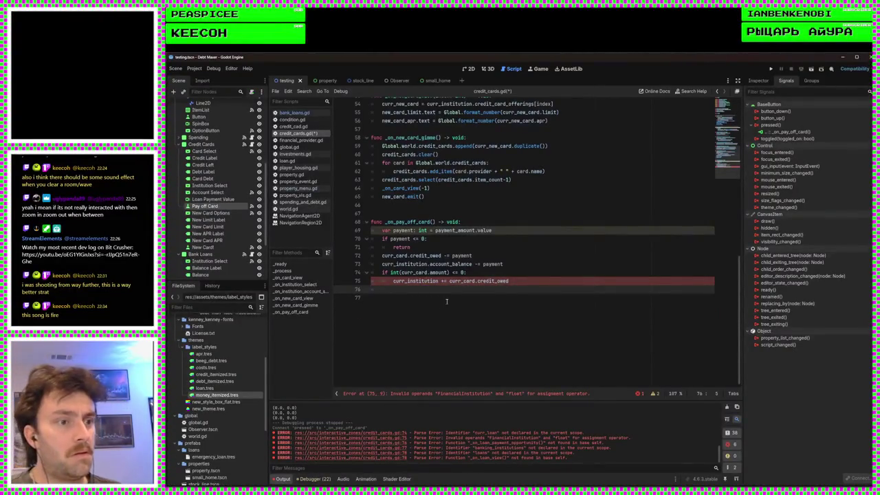
click(437, 280)
Step: Target curr_institution.account_balance on line 75, save, and remove the blank line before _on_pay_off_card
key(BackSpace)
text(.account_balance)
key(ctrl+s)
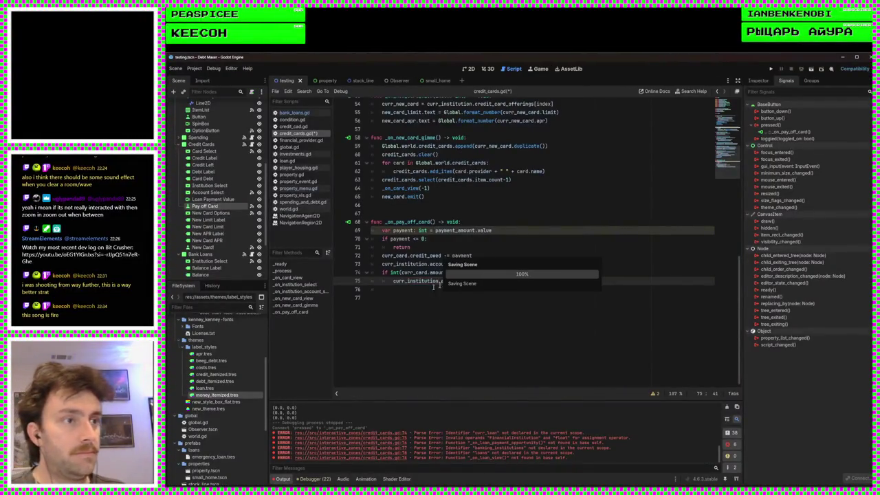
click(414, 291)
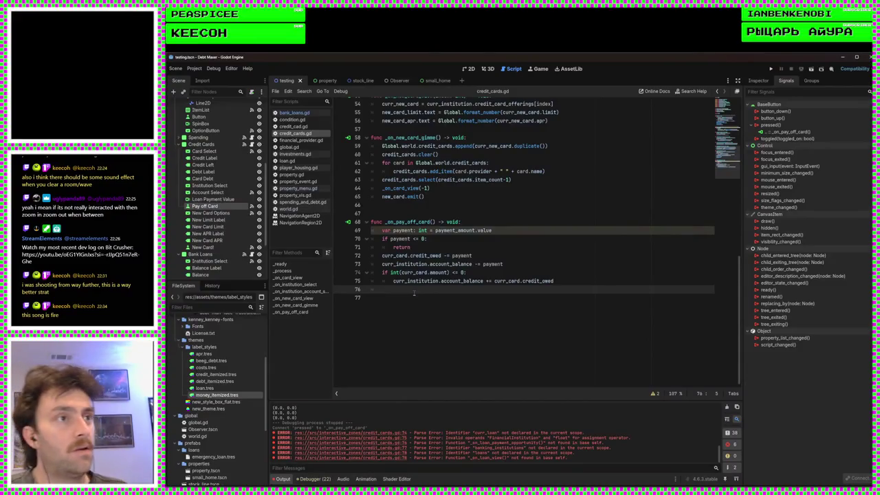
scroll(413, 292, up, 3)
click(411, 289)
key(BackSpace)
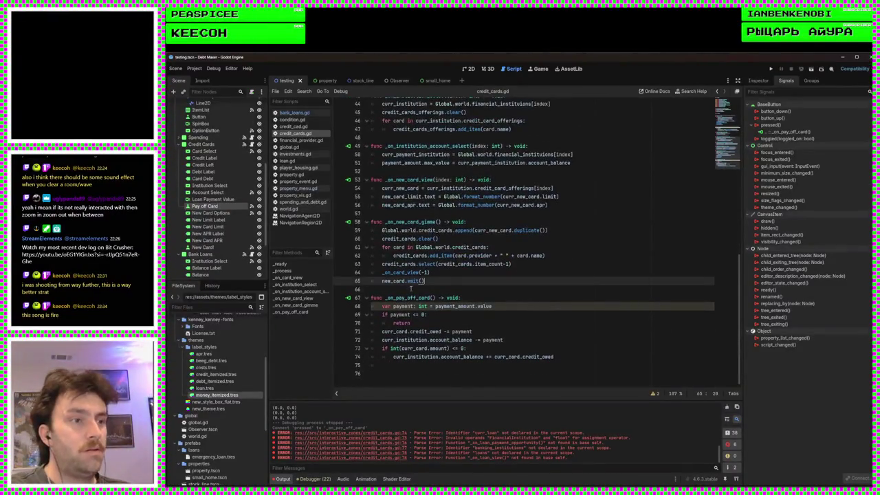
Step: Copy the _on_card_view function name and paste it onto line 75
click(429, 361)
scroll(433, 357, up, 4)
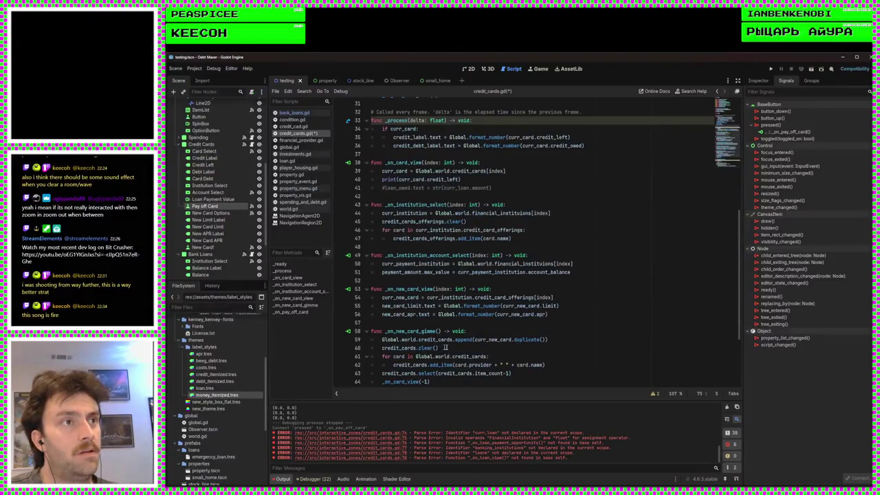
scroll(453, 323, up, 1)
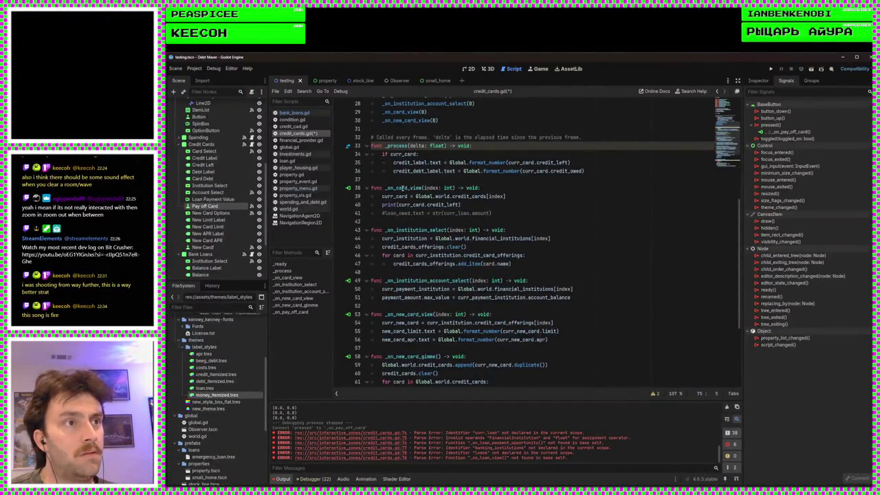
double_click(411, 187)
key(ctrl+c)
scroll(472, 289, down, 1)
scroll(472, 289, down, 4)
click(421, 372)
key(ctrl+v)
Step: Pass credit_cards.get_selected_id() as the _on_card_view argument
text((ca)
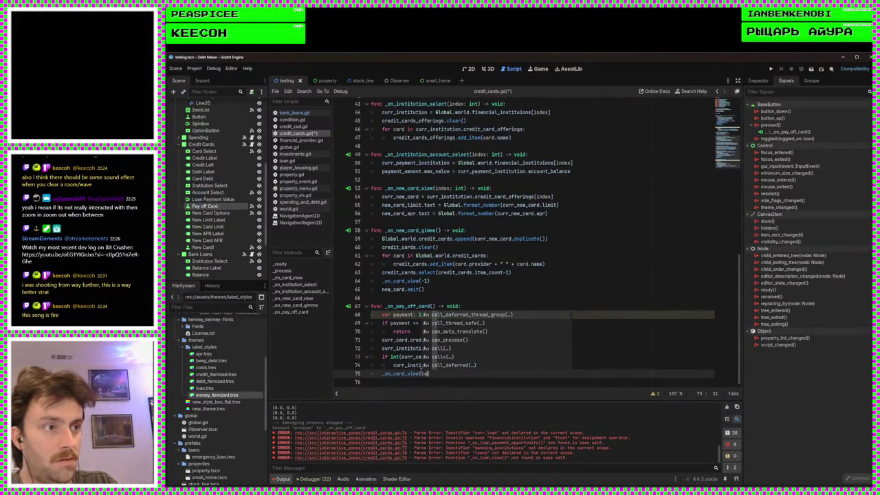
key(BackSpace)
key(BackSpace)
text(credit)
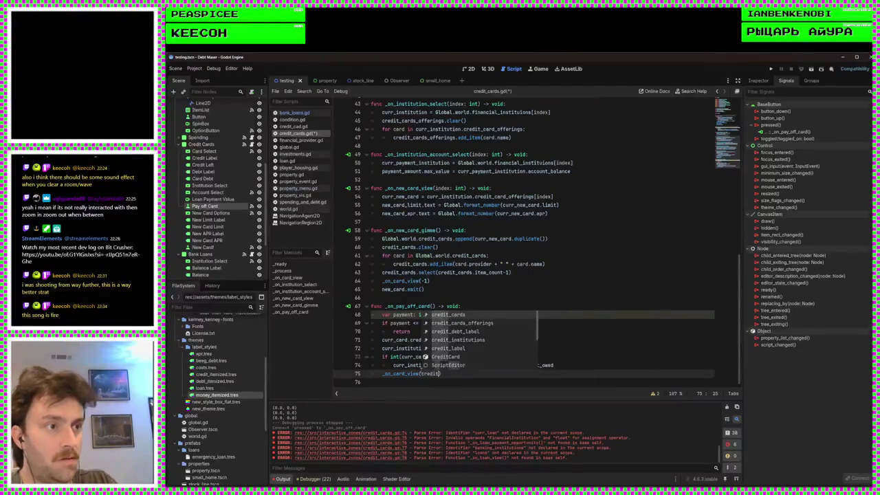
key(Return)
text(.get)
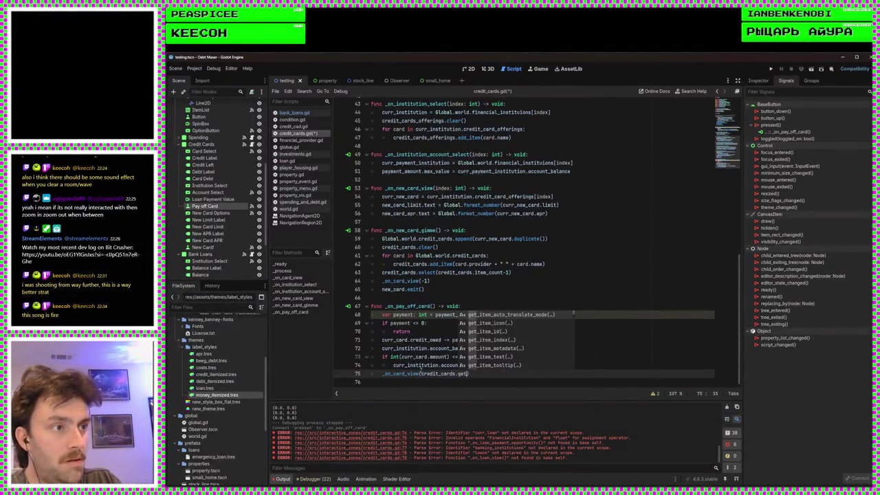
text(sele)
key(Down)
key(Return)
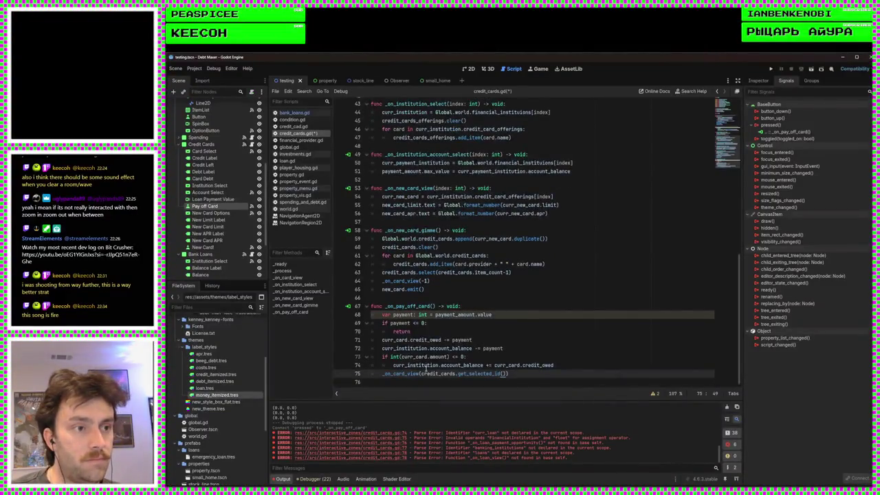
key(Down)
click(515, 374)
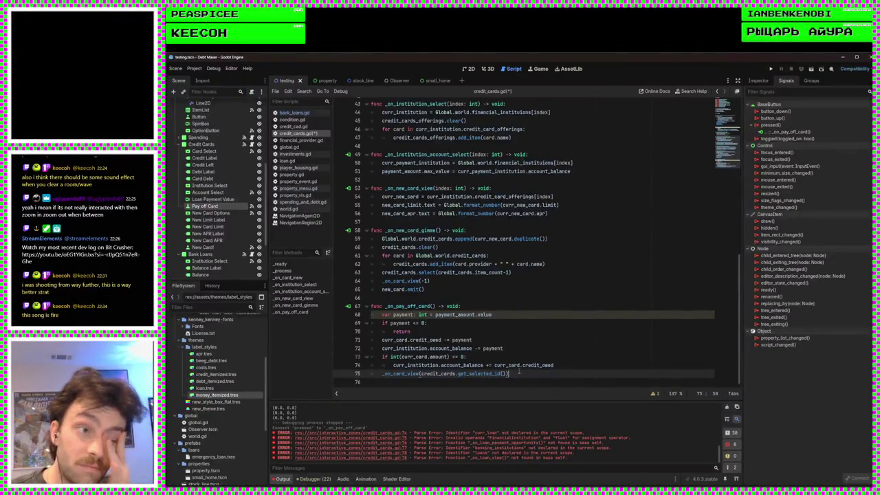
scroll(508, 364, up, 4)
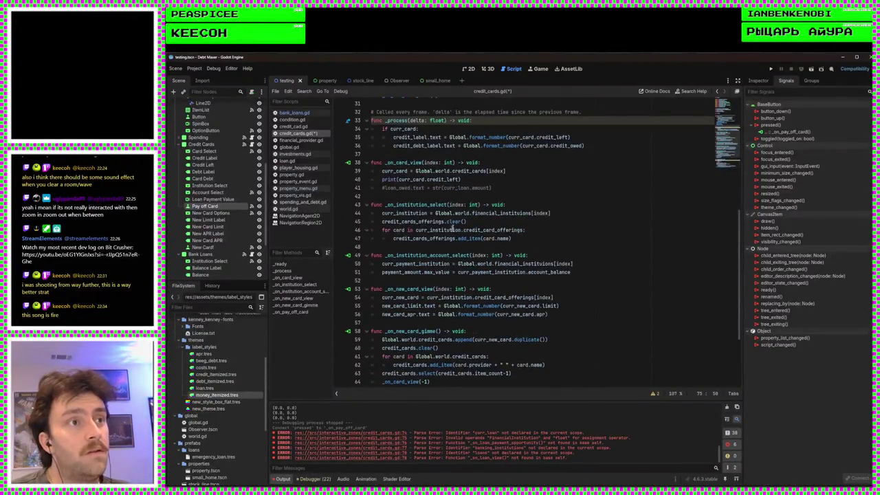
Step: Paste _on_institution_account_select onto an indented line 76 of the handler
scroll(473, 246, up, 2)
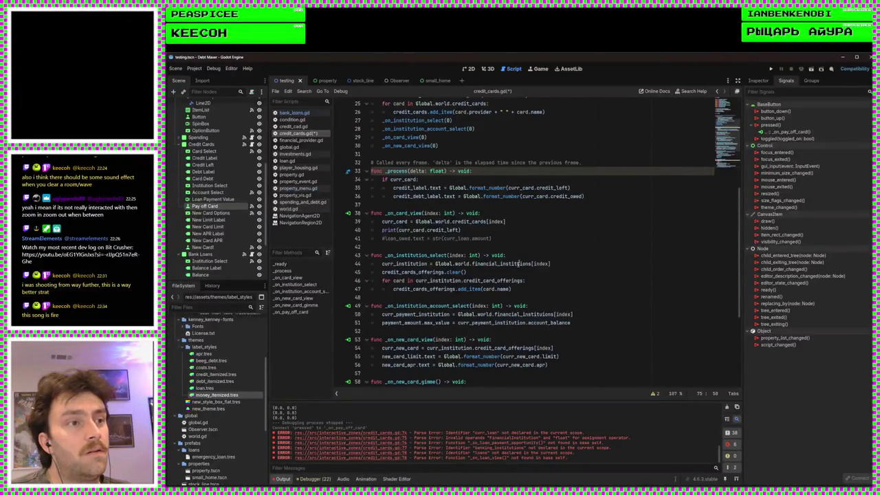
double_click(451, 308)
key(ctrl+c)
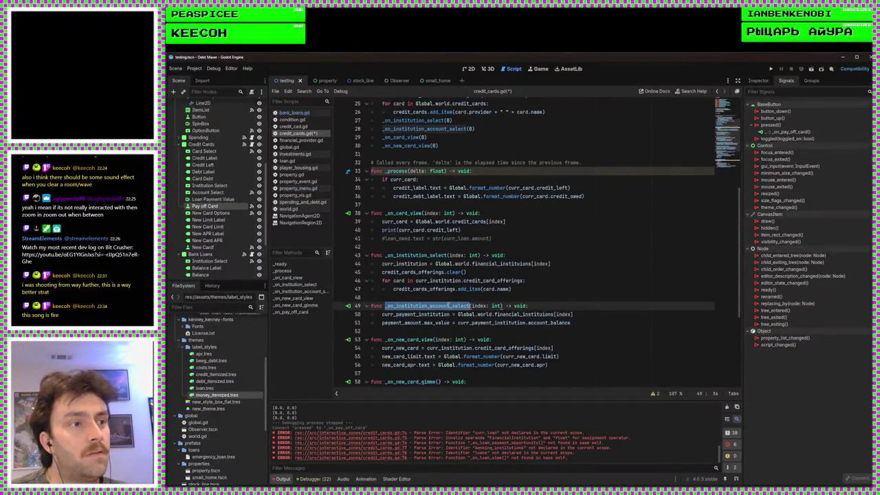
scroll(466, 350, down, 6)
click(434, 380)
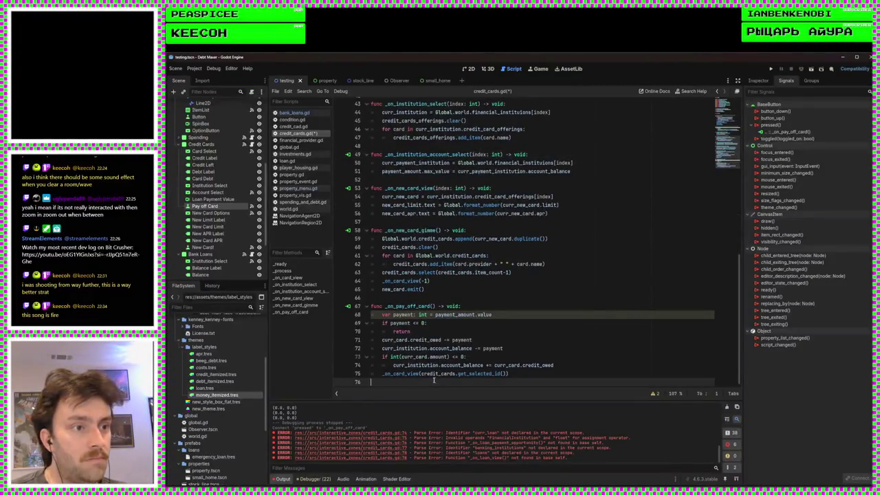
key(Tab)
key(ctrl+v)
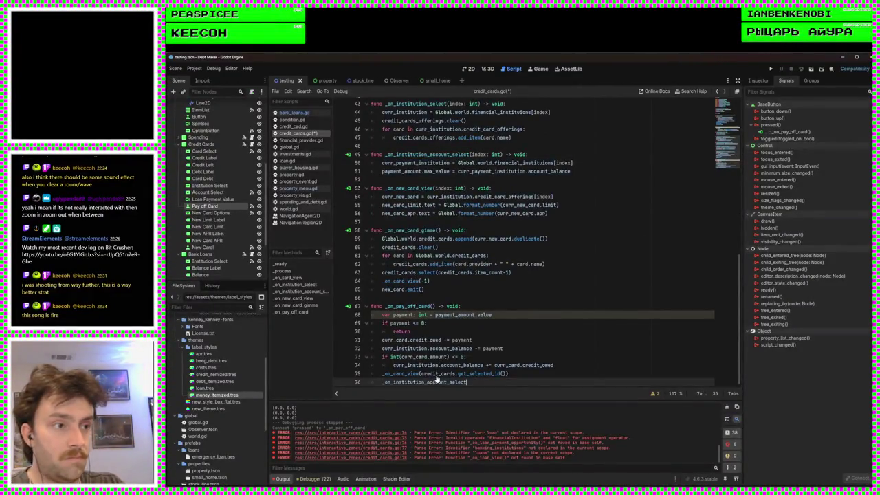
Step: Give it the financial_institutions.get_selected_id() argument, save, and run the project
key(BackSpace)
text(()
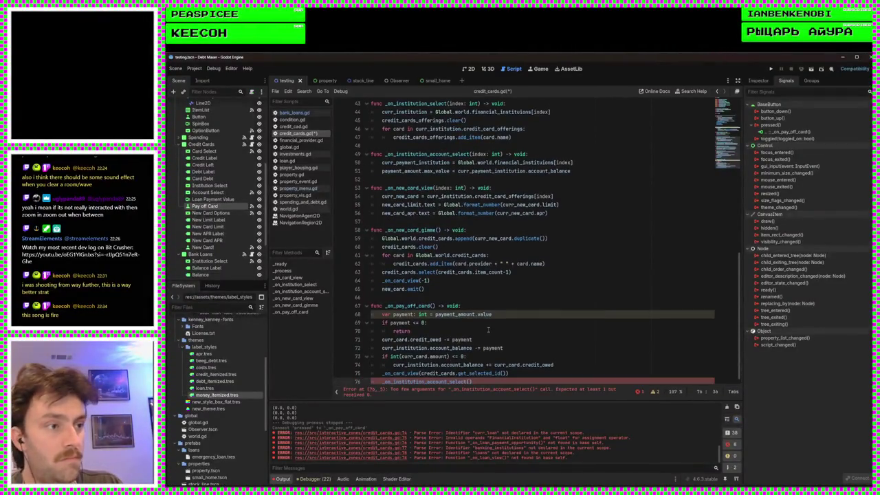
text(fin)
key(Return)
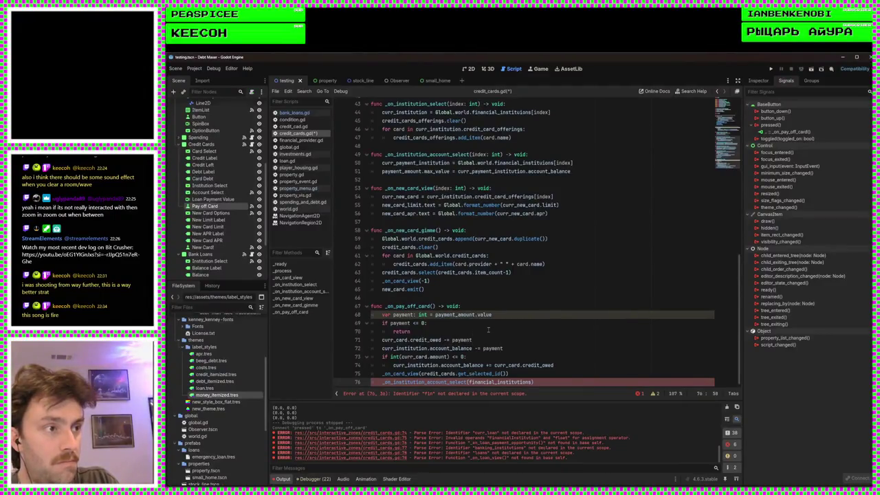
text(.)
text(getsele)
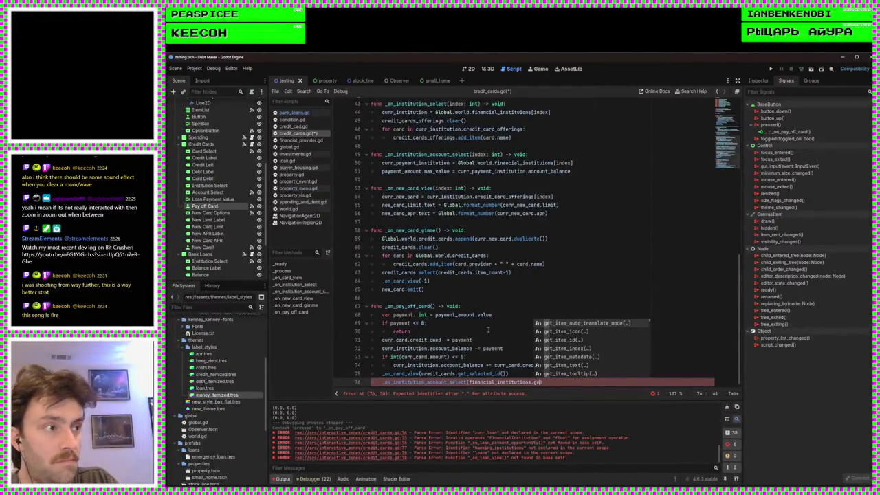
key(Down)
key(Return)
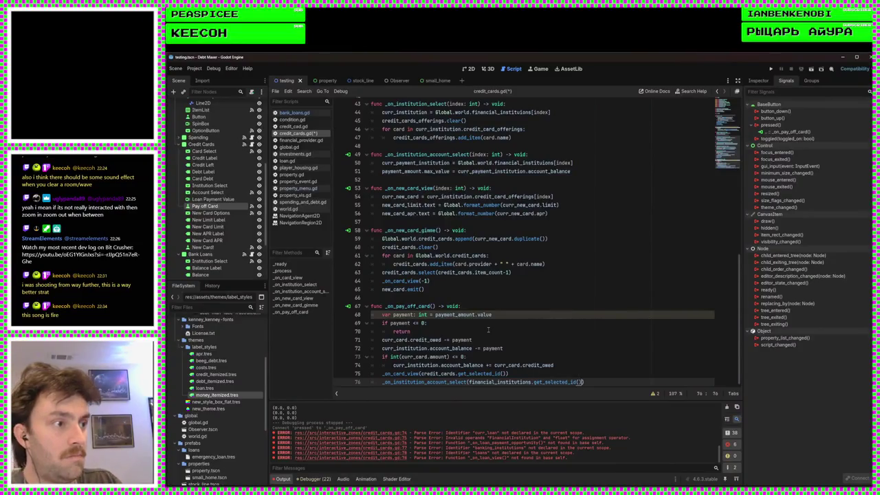
click(771, 69)
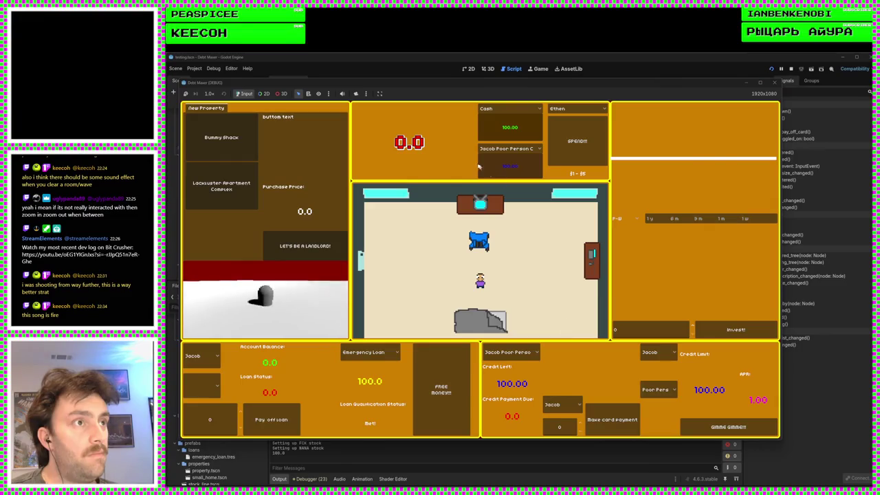
Step: Spend with SPEND!!! until the credit limit is exhausted, then take the FREE MONEY!!! loan
click(567, 153)
click(568, 153)
click(567, 152)
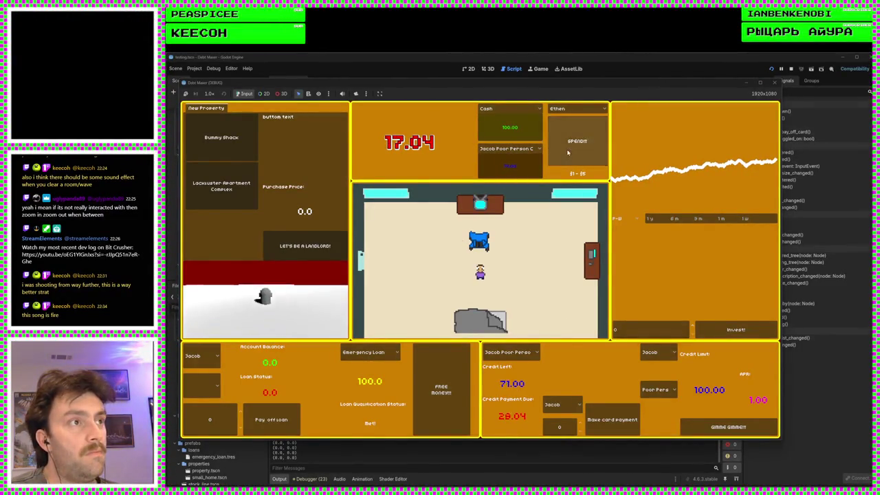
click(568, 153)
click(567, 153)
click(567, 153)
click(567, 153)
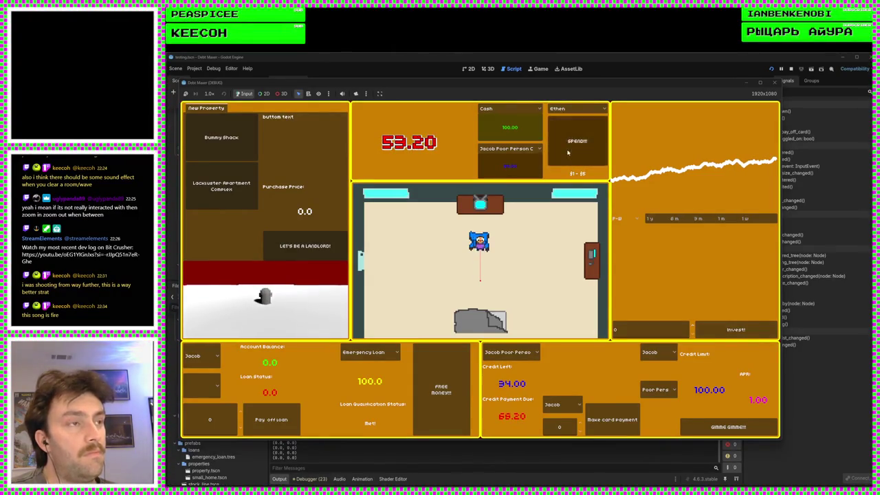
click(567, 153)
click(568, 153)
click(567, 153)
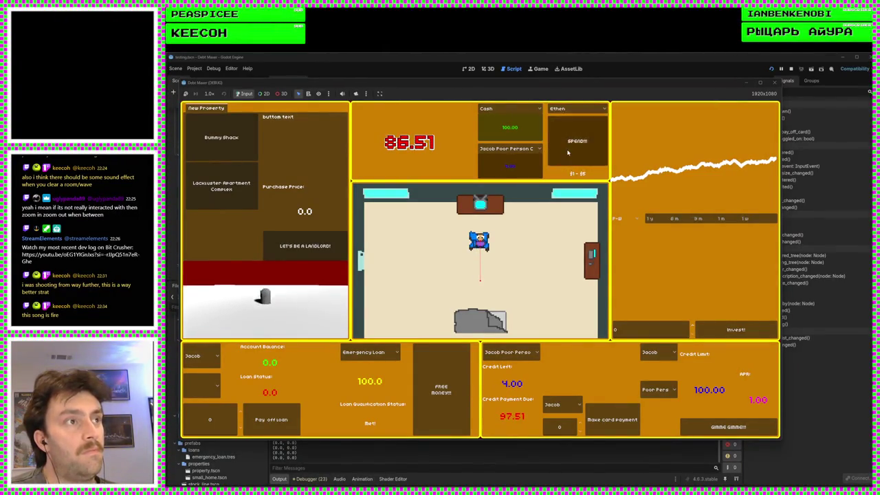
click(567, 152)
click(568, 152)
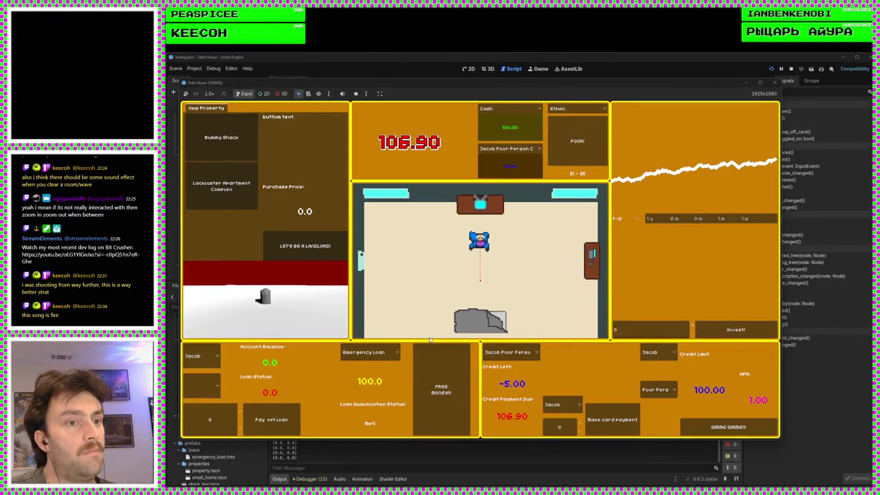
click(440, 392)
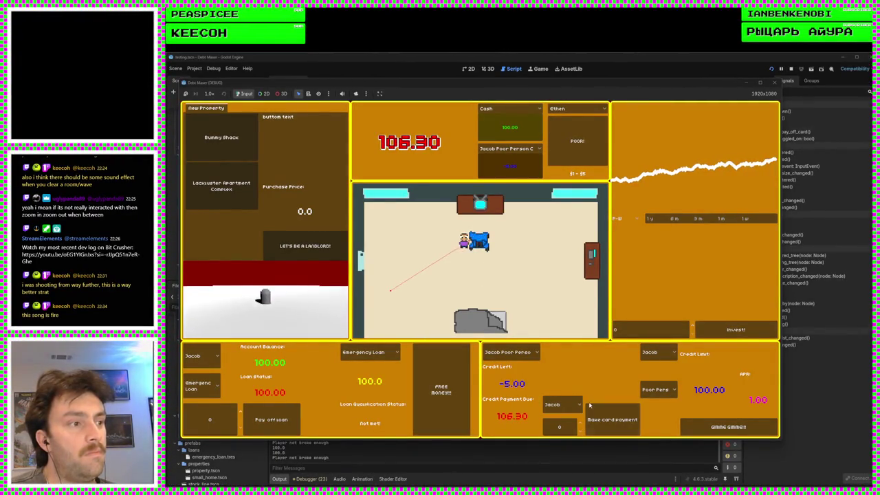
Step: Make a 100 card payment, which halts on invalid access to 'amount' at line 73
click(562, 405)
click(561, 425)
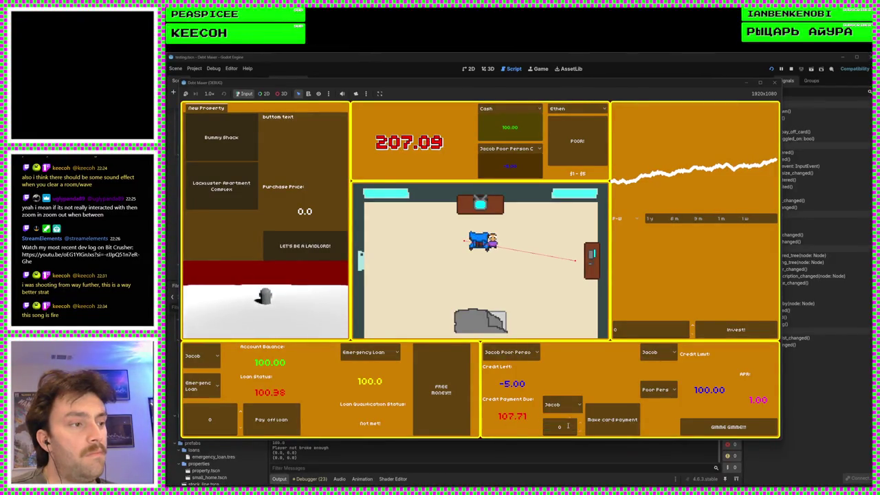
click(562, 405)
click(558, 417)
click(560, 426)
text(100)
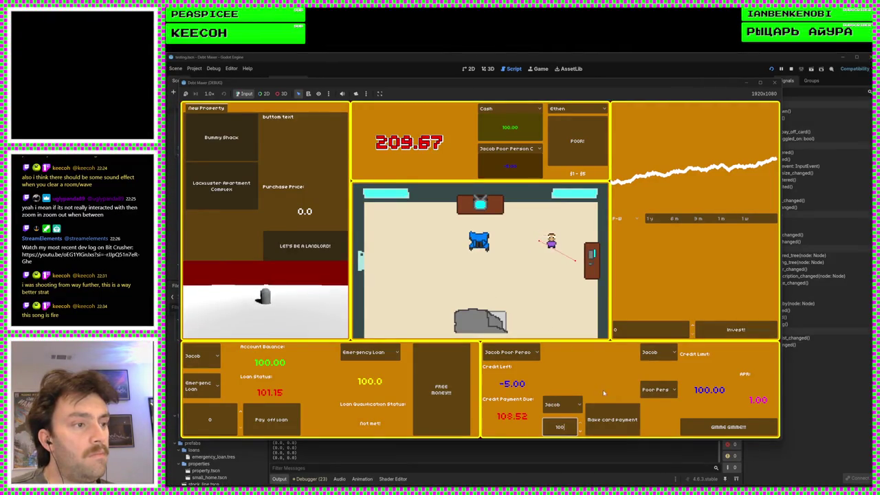
click(626, 420)
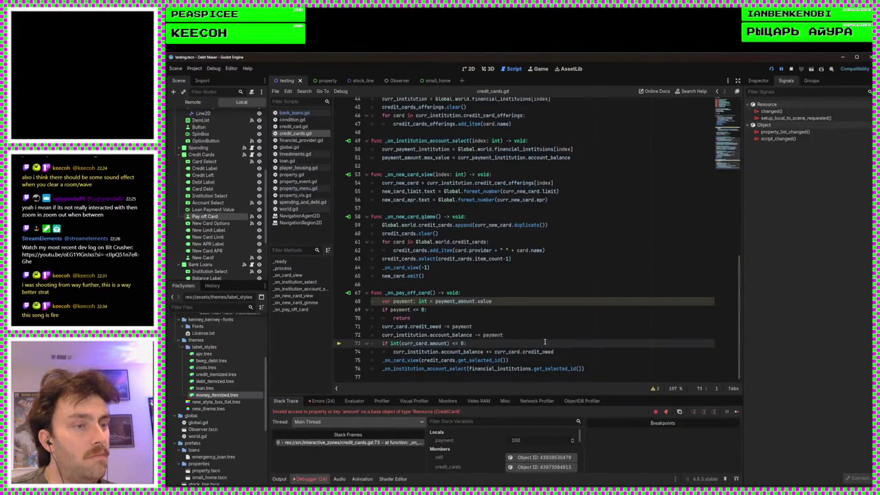
Step: Replace amount with credit_owed on line 73 and save
double_click(423, 325)
key(ctrl+c)
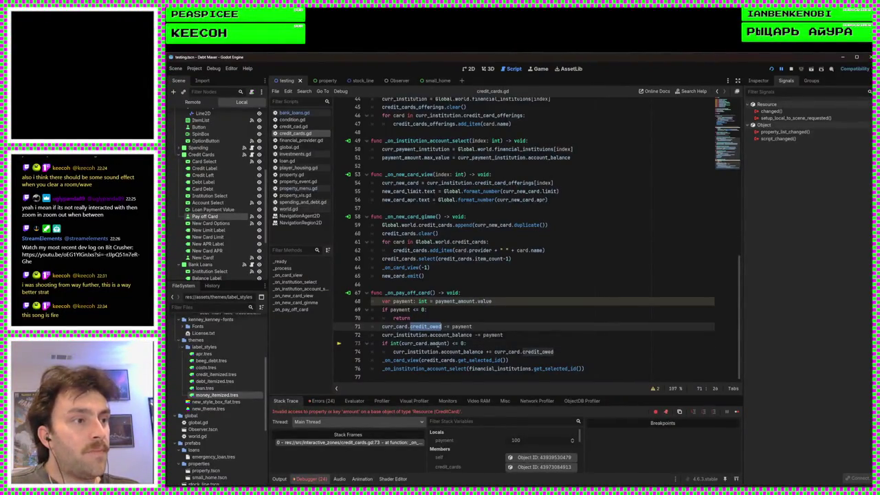
double_click(439, 342)
key(ctrl+v)
key(ctrl+s)
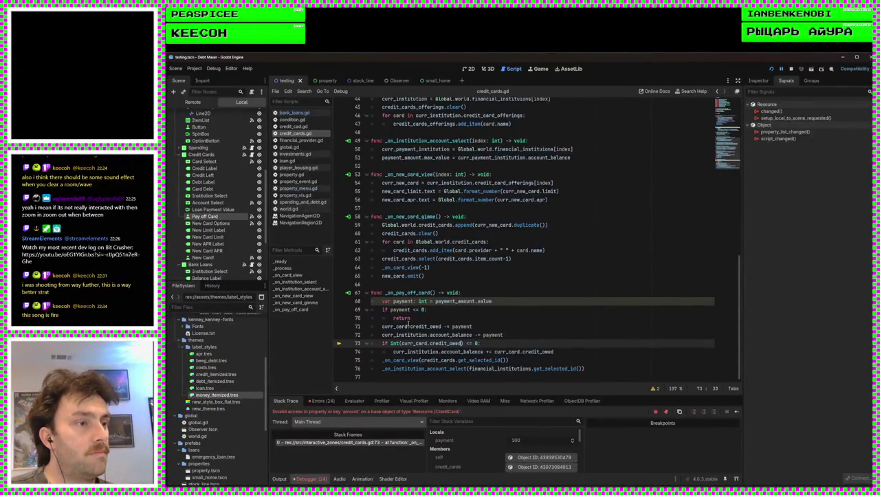
Step: Add 'curr_card.credit_owed = 0' on line 75, save, and relaunch the game
click(578, 351)
key(Return)
text(cu)
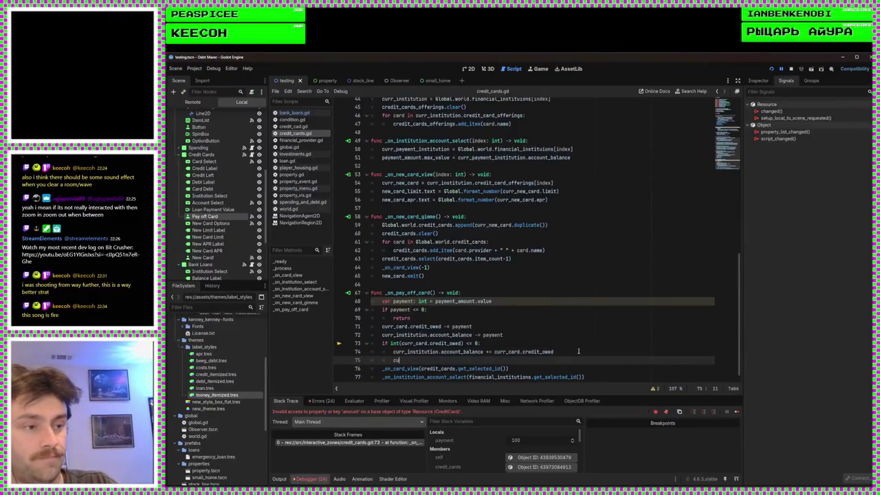
key(BackSpace)
key(BackSpace)
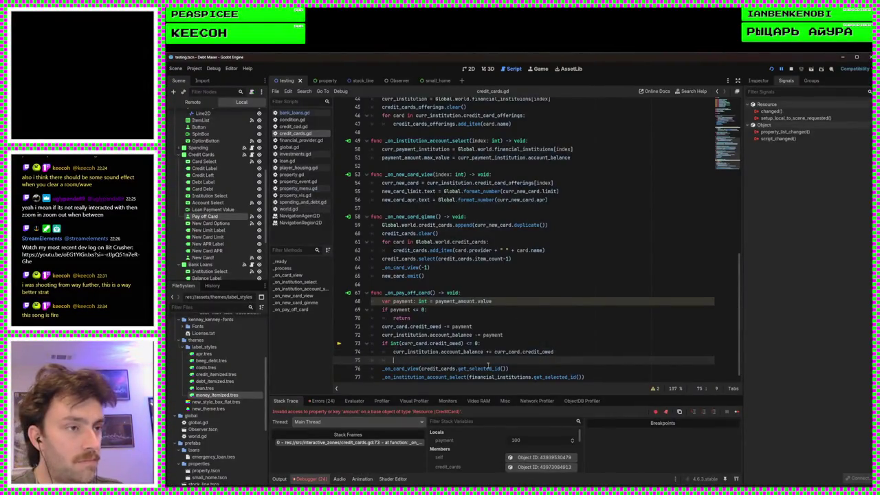
drag(461, 343, 407, 343)
key(ctrl+c)
click(464, 358)
key(ctrl+v)
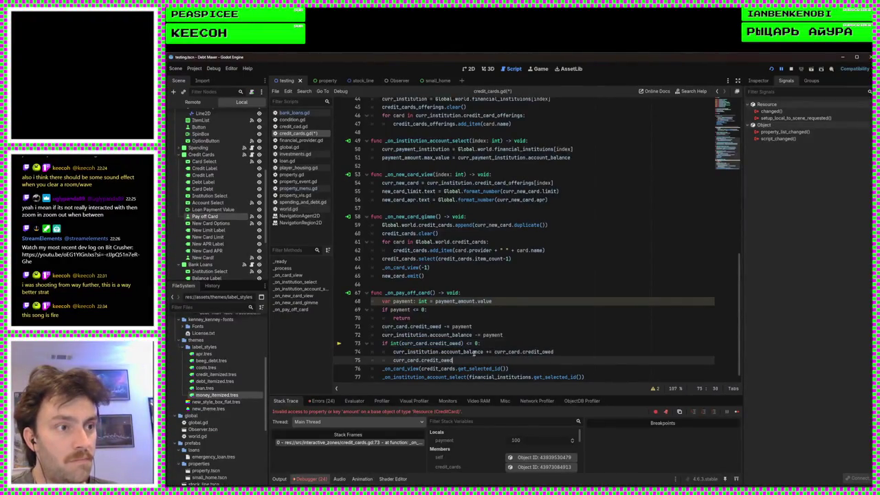
text( = 0)
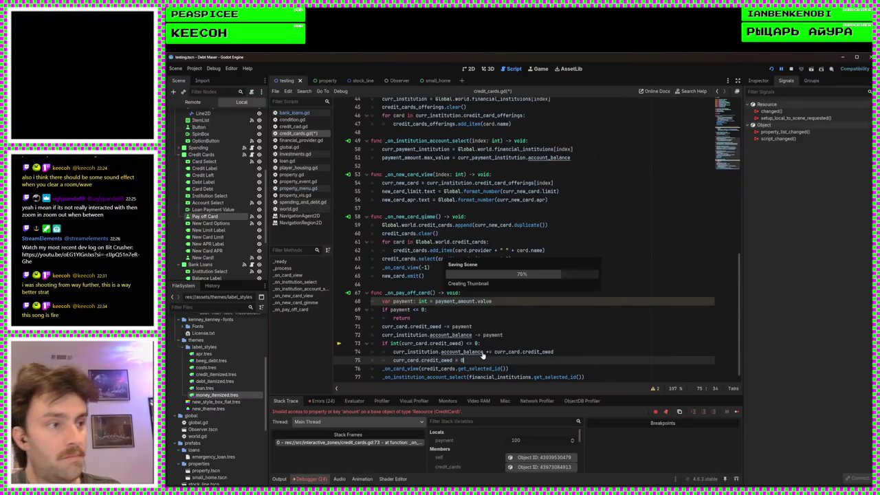
key(ctrl+s)
click(772, 70)
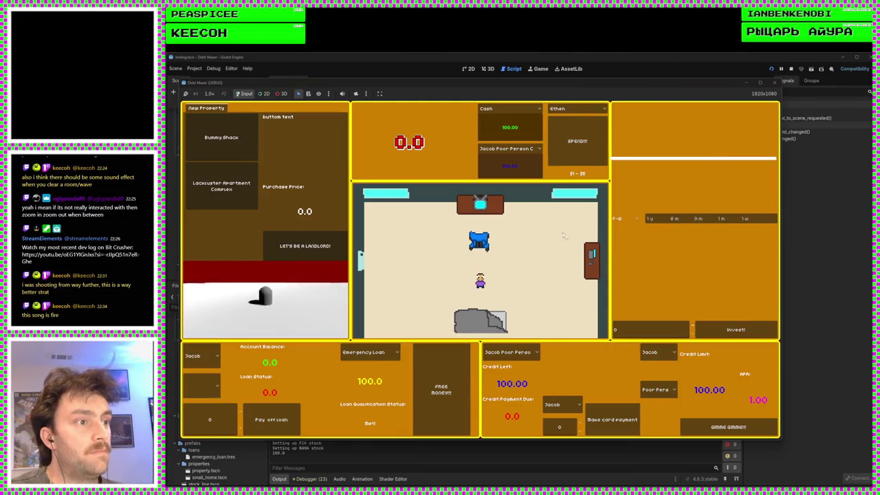
Step: Max out the credit card with SPEND!!! and take the FREE MONEY!!! loan
click(578, 159)
click(577, 158)
click(578, 156)
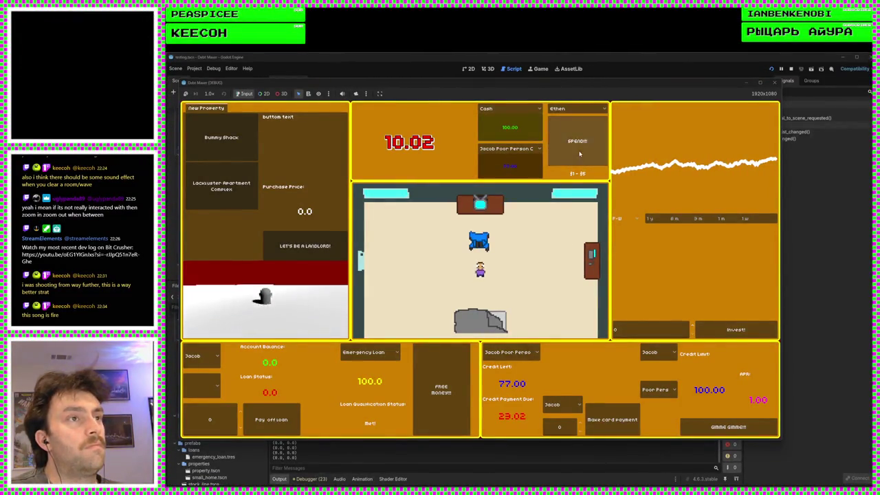
click(579, 154)
click(579, 153)
click(580, 154)
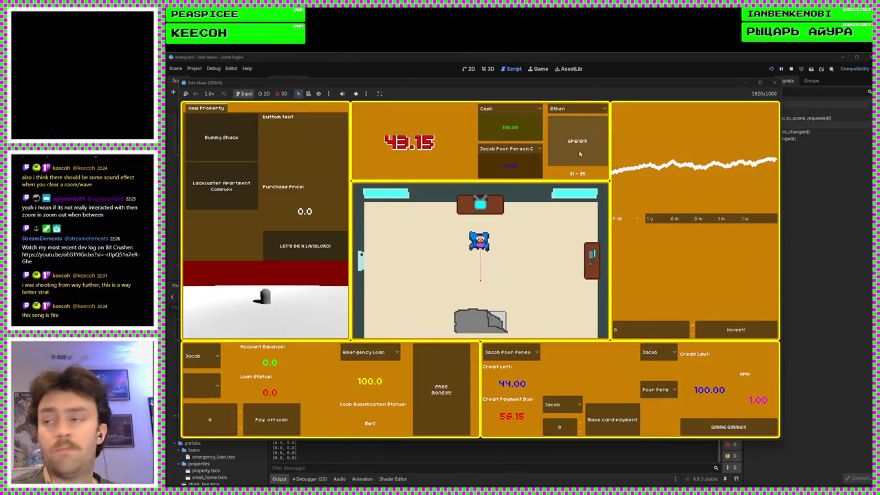
click(579, 154)
click(579, 154)
click(580, 154)
click(579, 153)
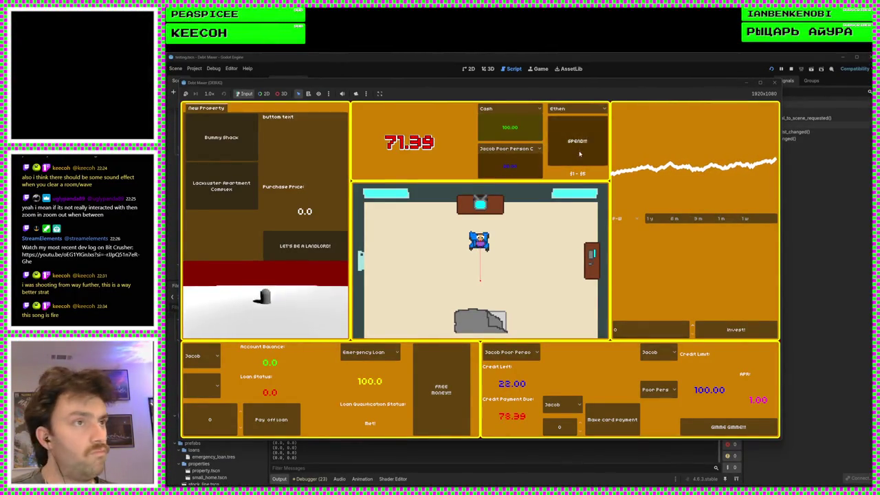
click(580, 154)
click(579, 154)
click(579, 154)
click(580, 154)
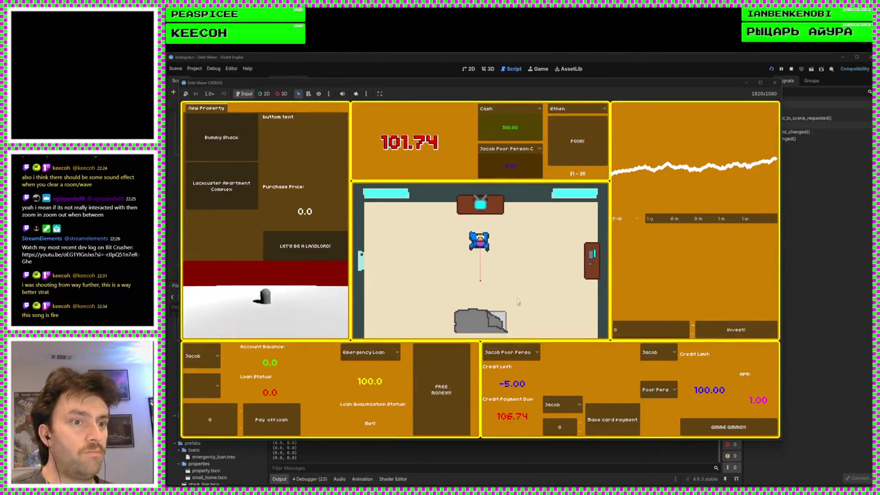
click(441, 388)
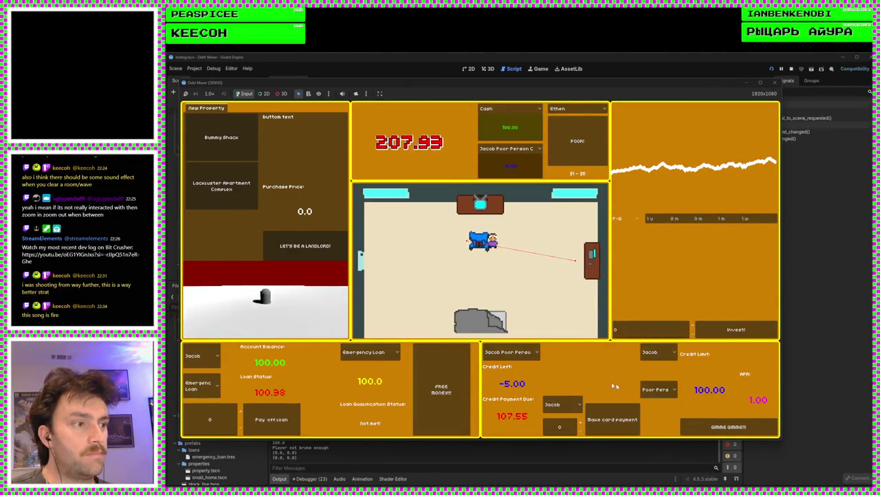
Step: Pay 100 toward the card, leaving 8.61 due, then close the game
click(571, 426)
text(100)
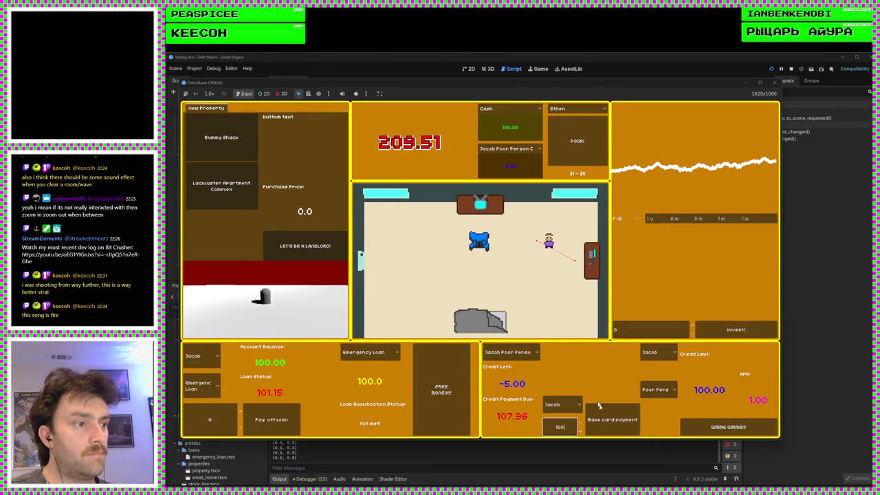
click(605, 416)
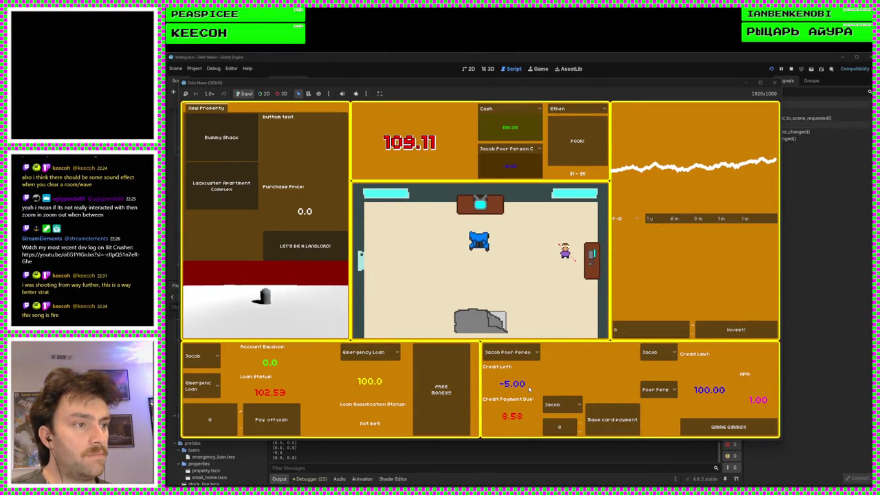
click(774, 82)
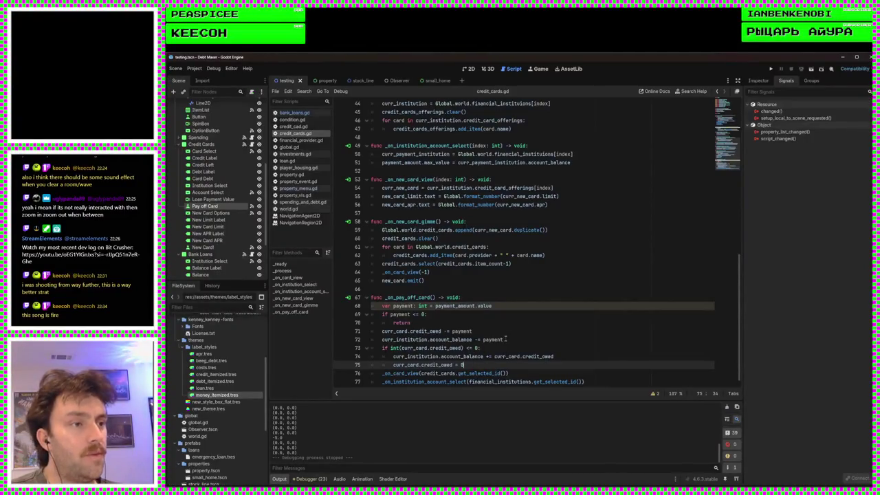
Step: Add 'if curr_card.credit_owed < payment:' after the return on line 70
click(542, 332)
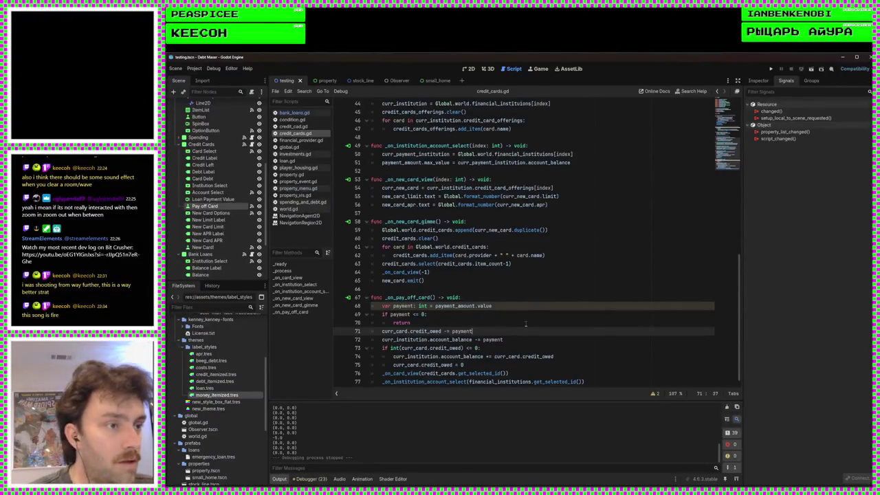
scroll(525, 323, down, 1)
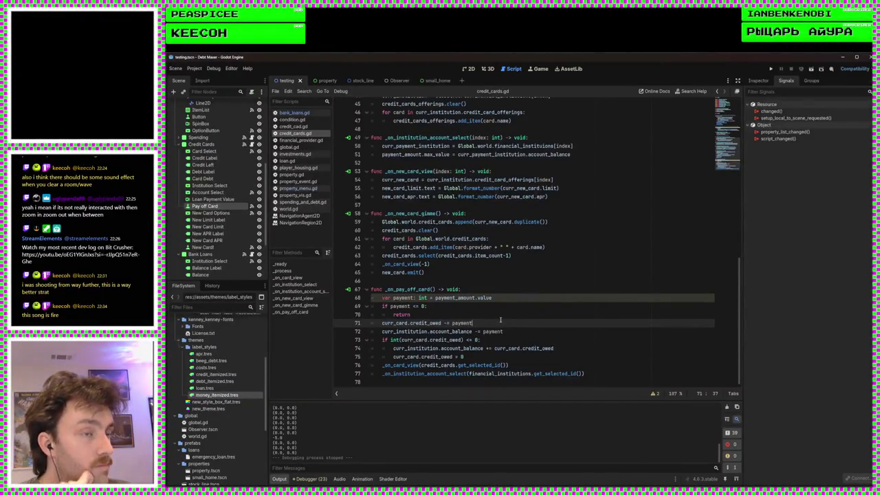
click(489, 315)
key(Return)
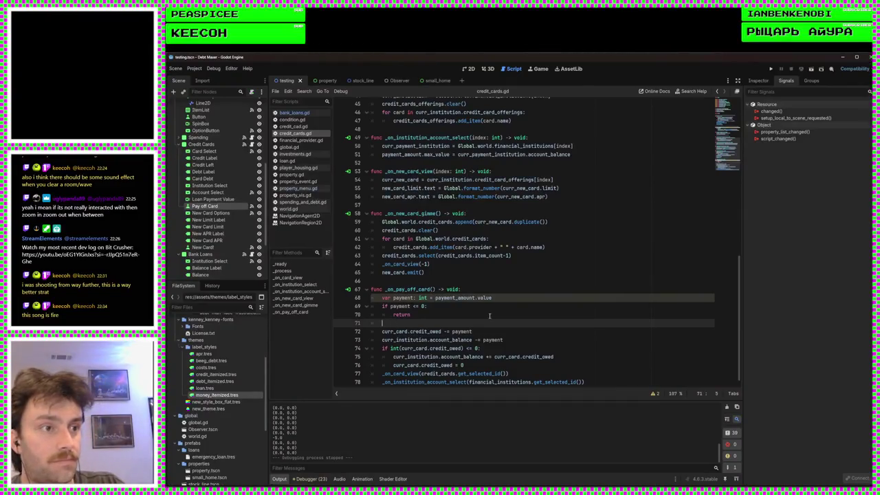
text(if cu)
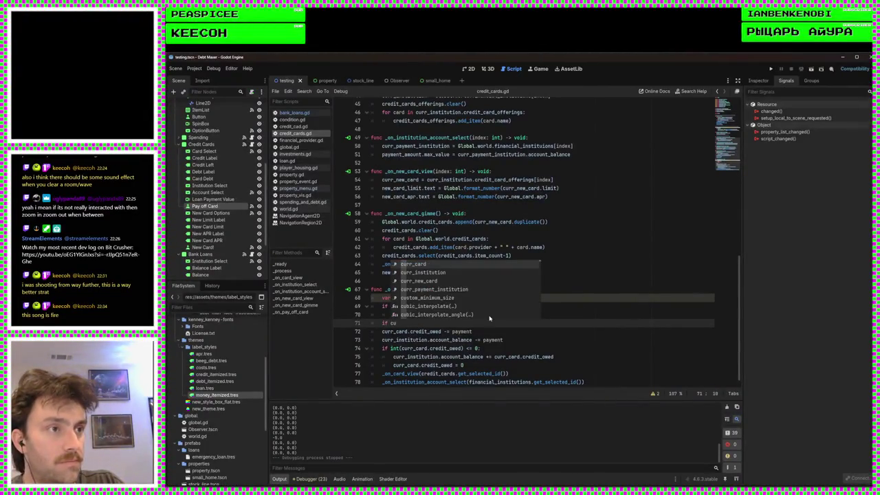
text(rr_card.)
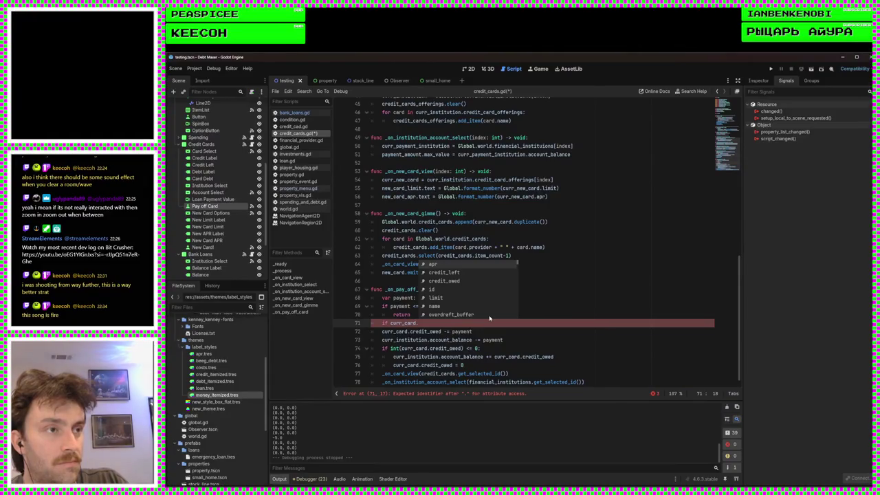
text(cr)
key(Down)
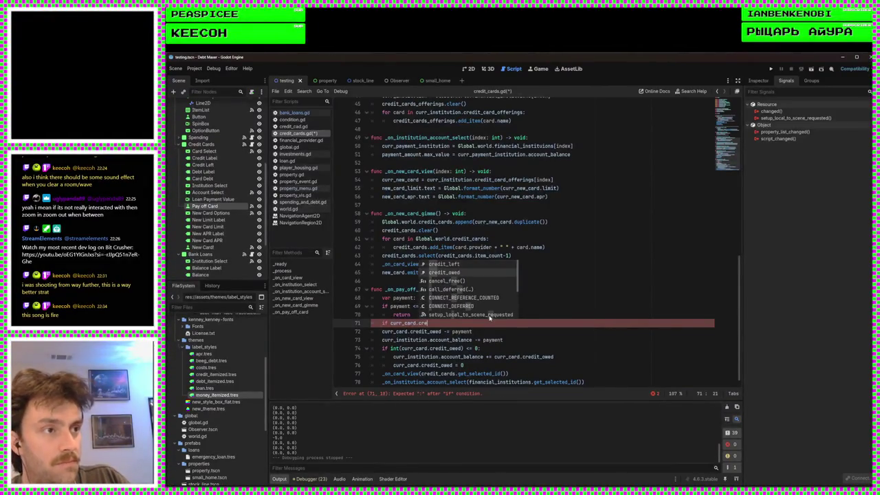
key(Return)
text(payment:)
key(BackSpace)
key(BackSpace)
text(:)
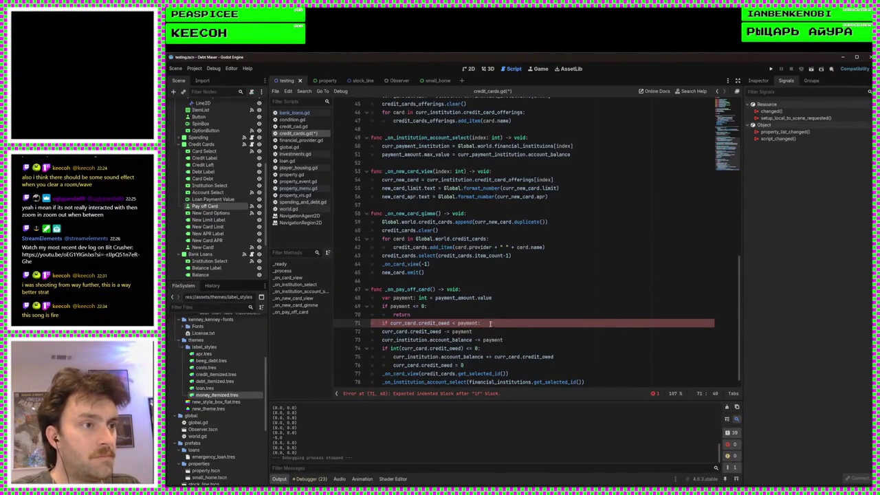
key(Return)
Step: Move the refund and zero-debt lines under the if, delete the old '<= 0' check, and fix indentation
mouse_move(475, 373)
mouse_down()
mouse_move(373, 365)
mouse_move(415, 332)
mouse_up()
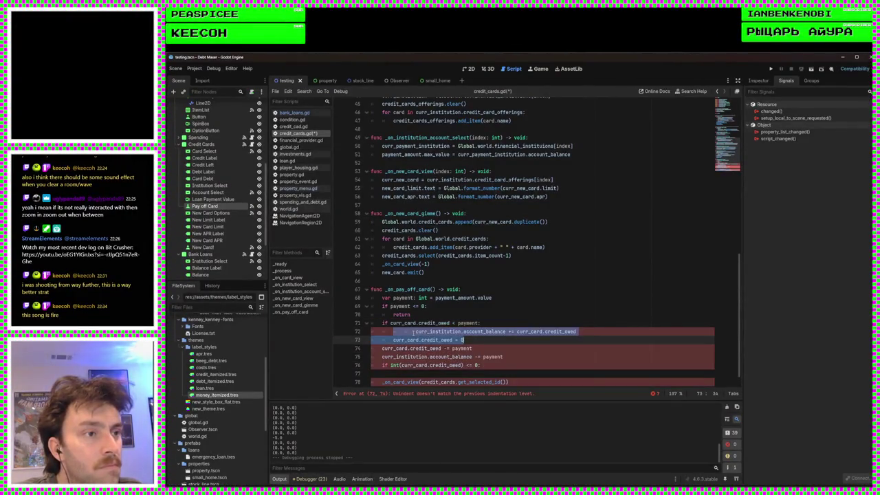
scroll(473, 348, down, 1)
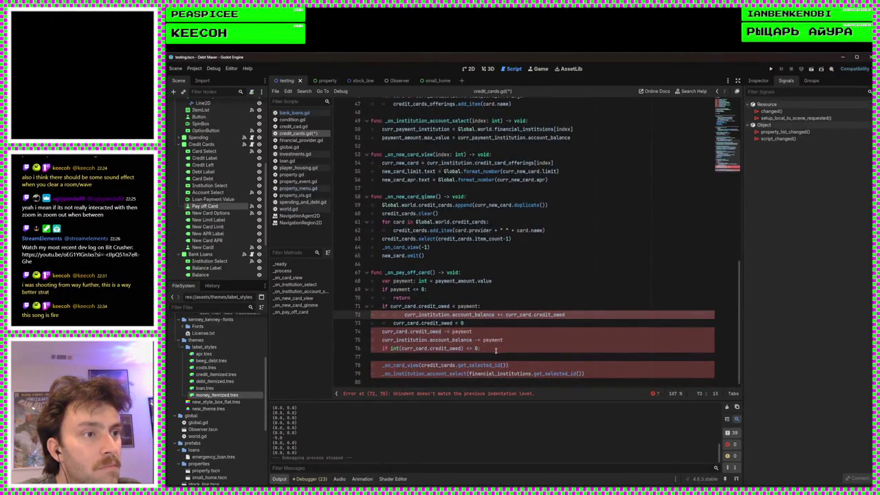
click(496, 350)
key(shift+Up)
key(Delete)
key(Delete)
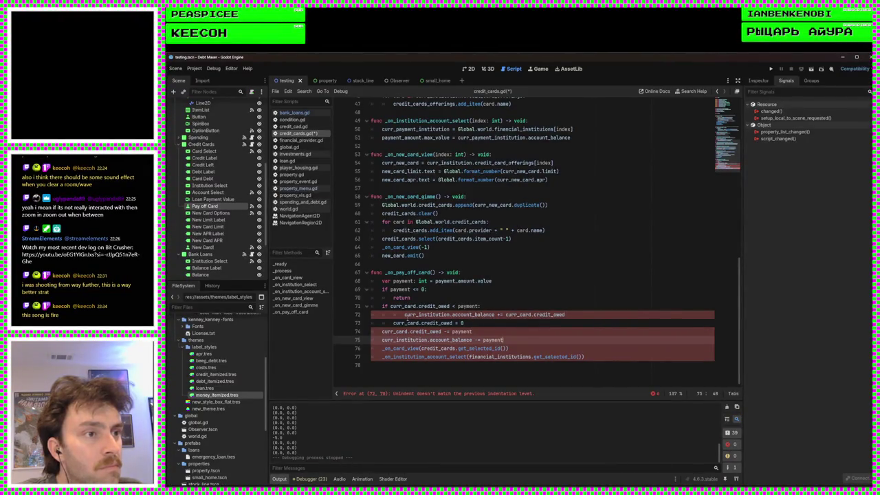
click(406, 315)
key(BackSpace)
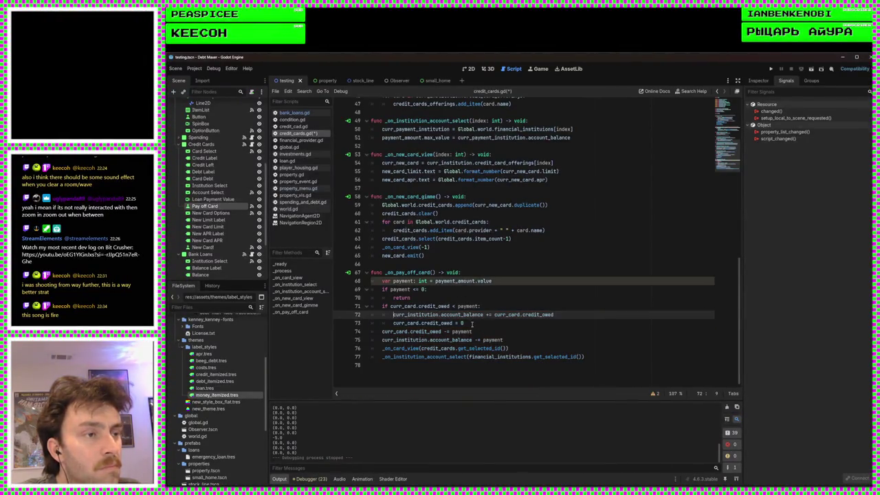
click(520, 307)
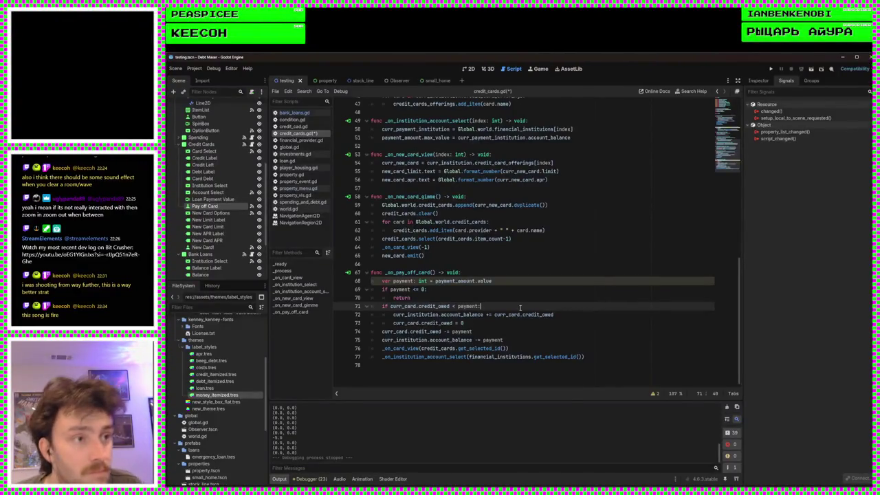
Step: Retype payment as float and set 'payment = curr_card.credit_owed' inside the if block
key(Return)
text(pay)
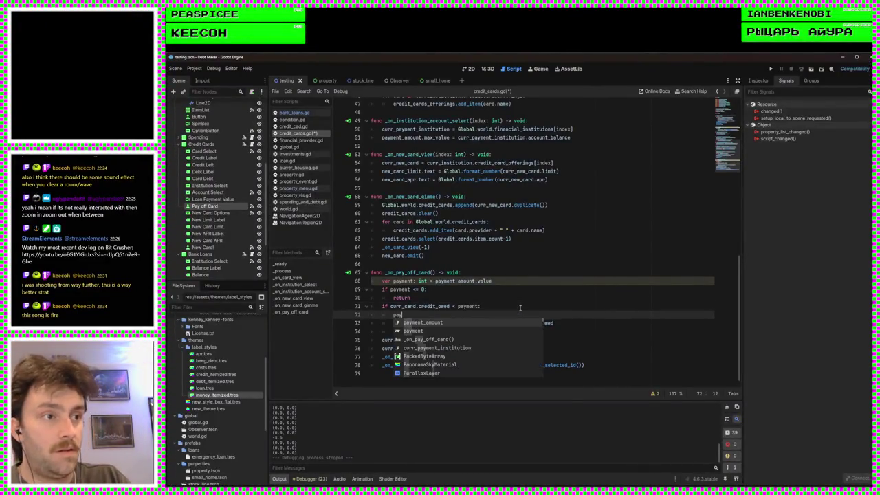
double_click(423, 281)
text(float)
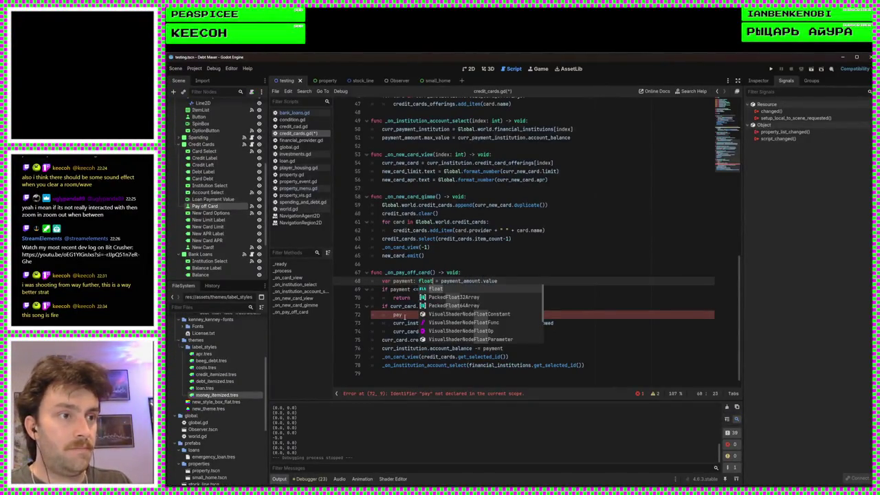
click(404, 315)
text(nt = )
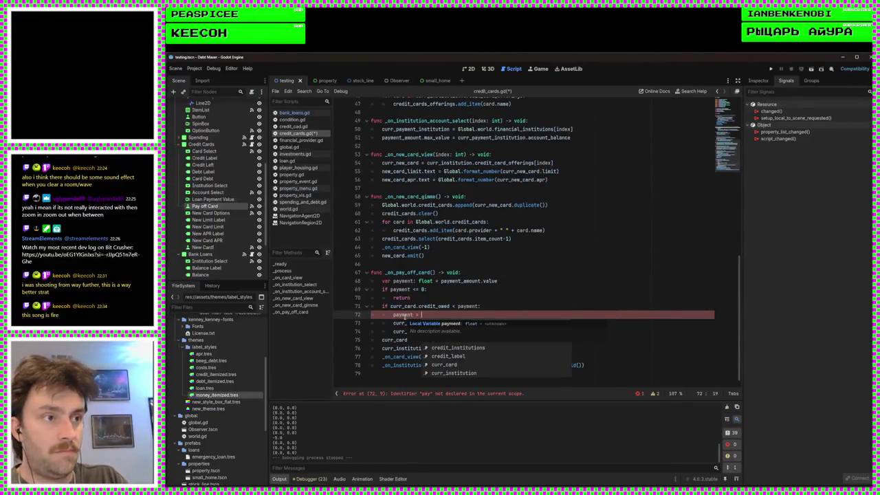
text(credit)
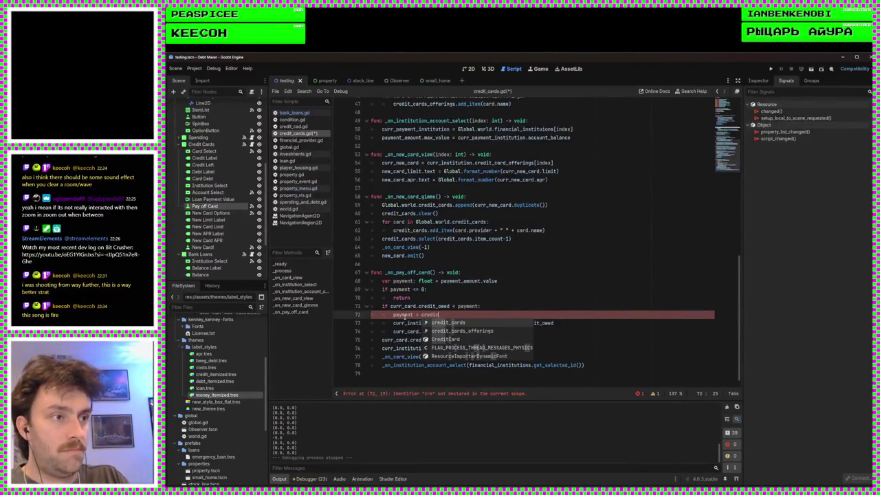
text(_owed)
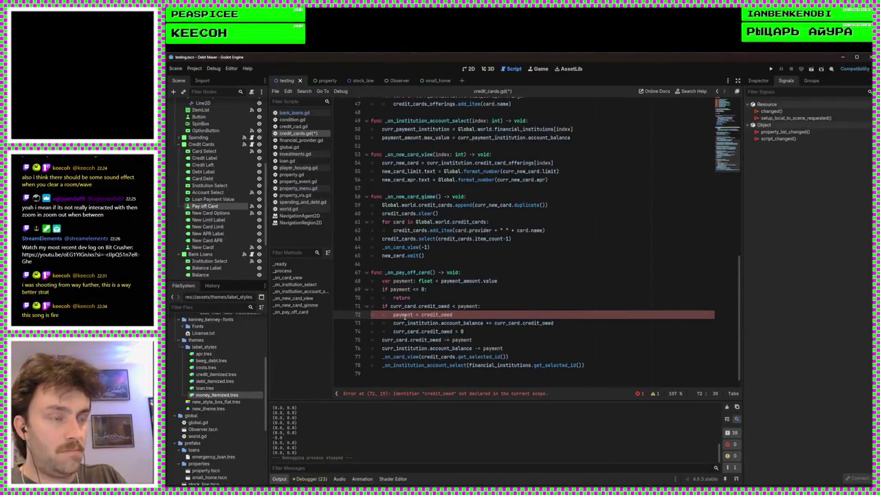
drag(450, 305, 390, 305)
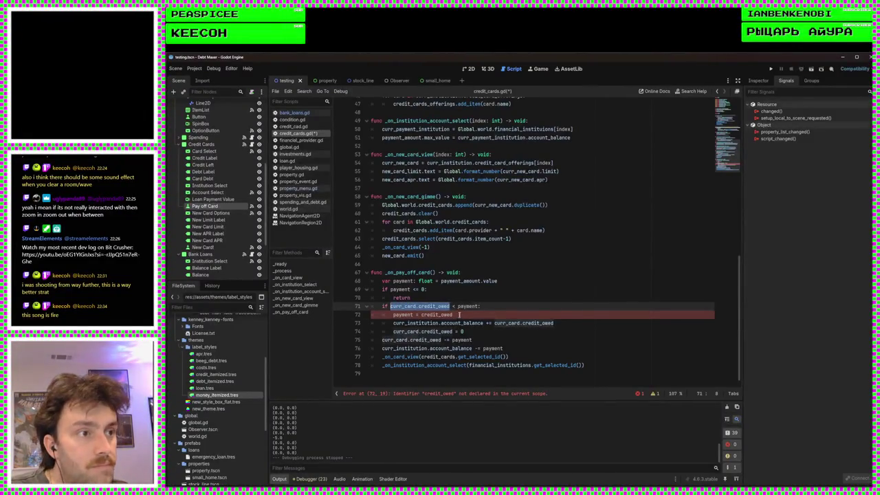
key(ctrl+c)
double_click(447, 314)
key(ctrl+v)
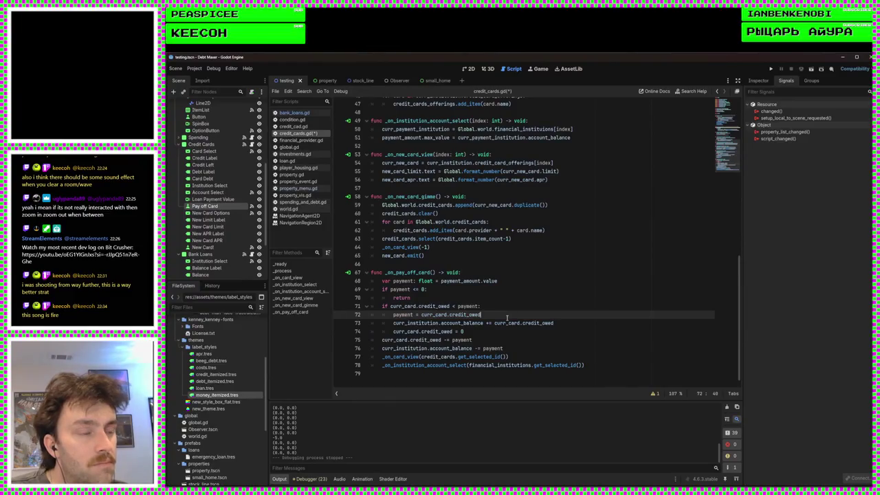
Step: Delete the redundant refund and zero-debt lines and save the script
drag(490, 330, 494, 316)
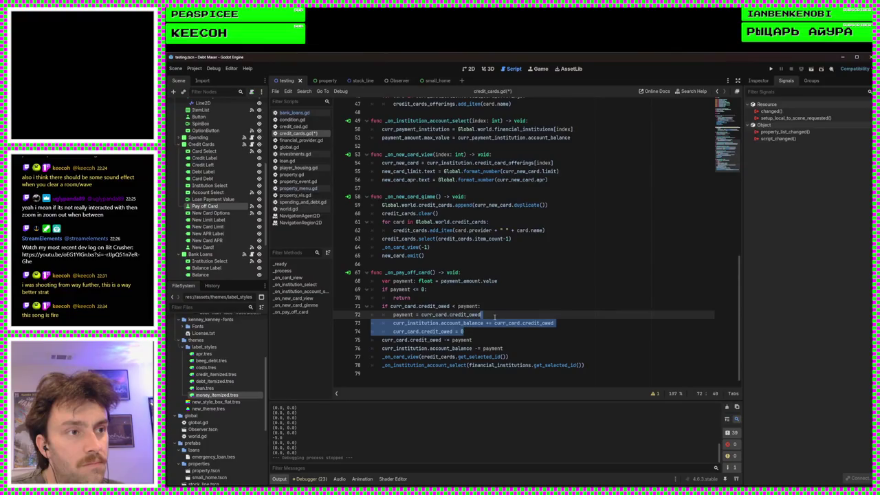
key(BackSpace)
key(ctrl+s)
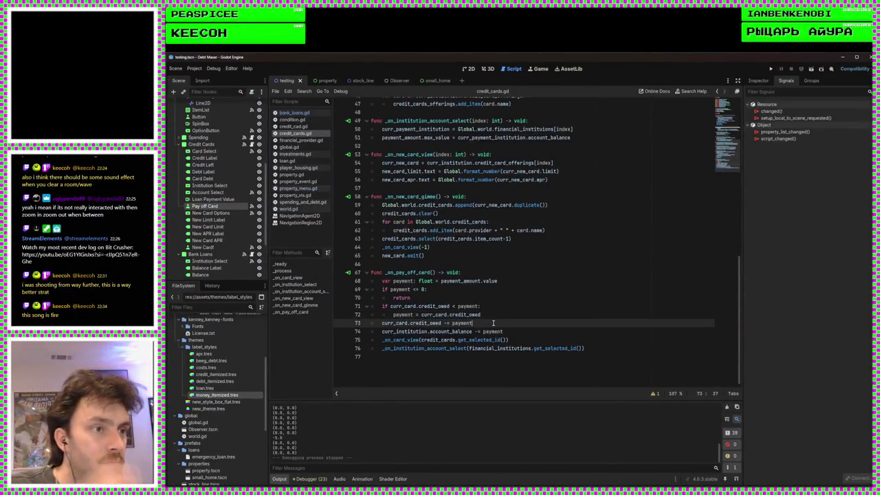
key(Down)
key(Down)
key(End)
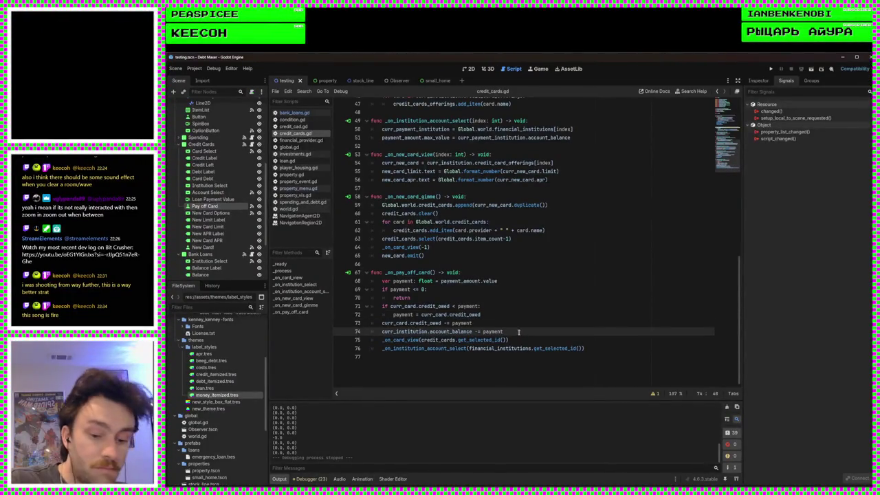
Step: Duplicate the credit_owed line as 'curr_card.credit_left += payment', save, and run the game
click(500, 322)
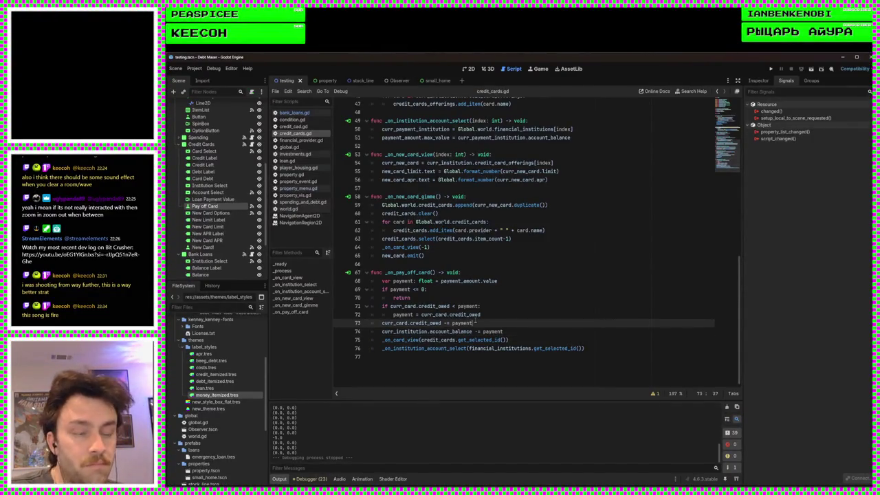
key(ctrl+shift+d)
double_click(425, 331)
text(credit_left)
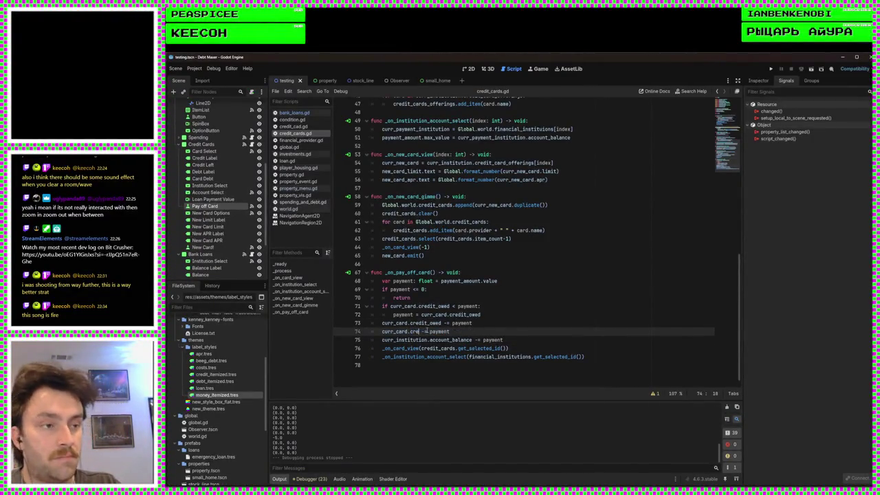
key(Right)
key(Right)
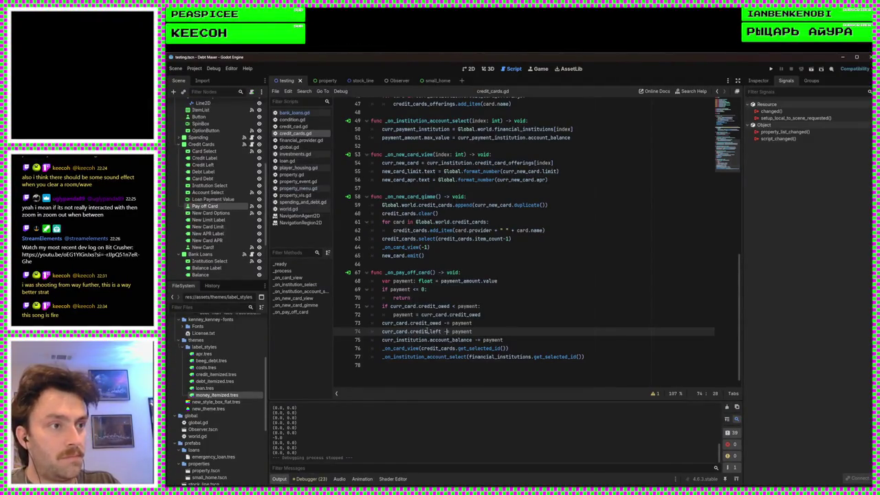
key(BackSpace)
text(+)
key(ctrl+s)
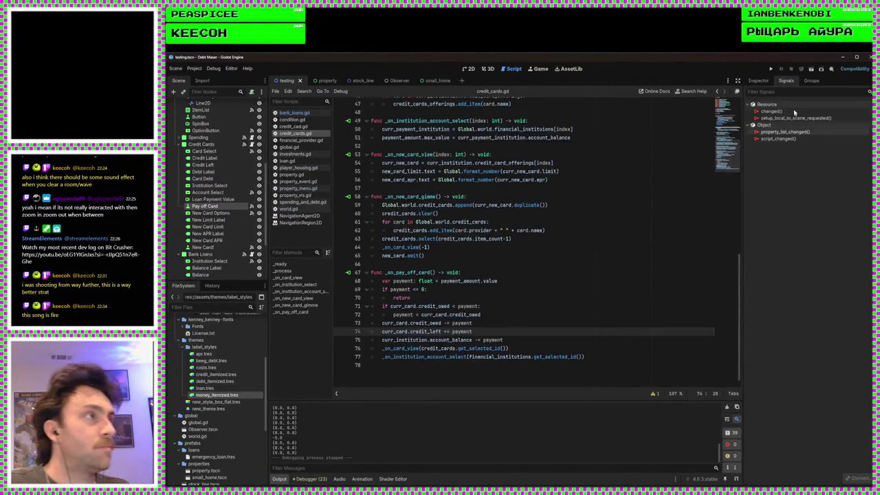
click(771, 68)
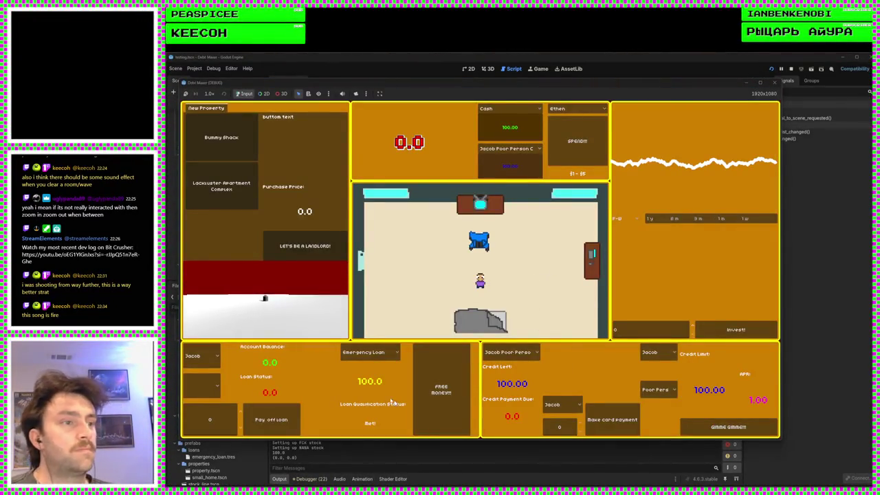
Step: Spend repeatedly on the card to build up debt past its credit limit
click(601, 158)
click(600, 158)
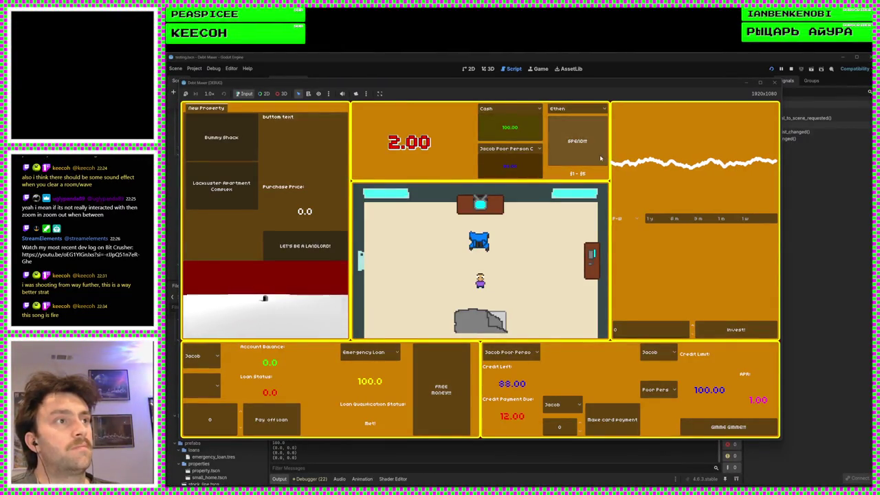
click(601, 159)
click(601, 159)
click(599, 159)
click(599, 159)
click(599, 158)
click(600, 159)
click(599, 158)
click(599, 159)
click(600, 158)
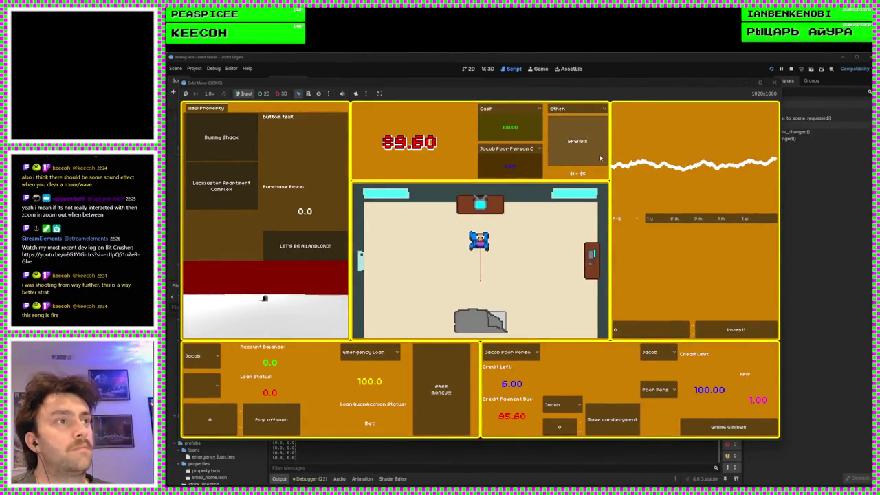
click(599, 159)
click(600, 158)
Step: Collect the free money and pay 100 toward the card debt
click(445, 369)
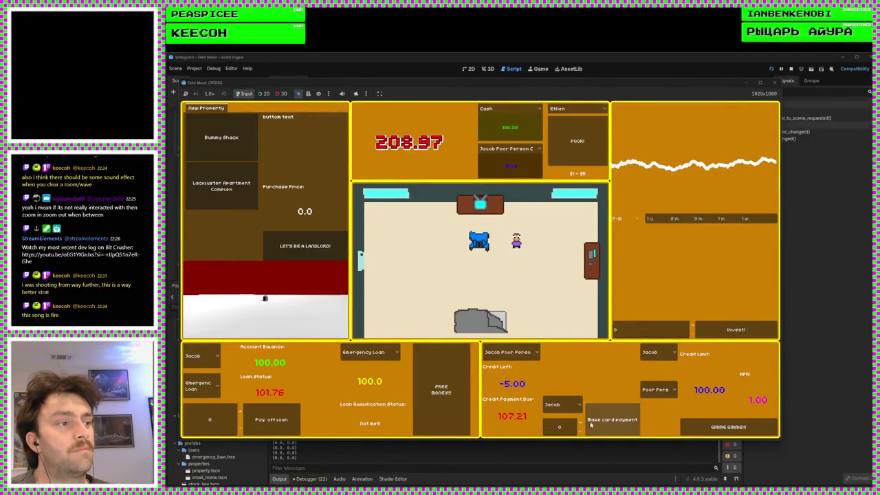
click(563, 425)
text(100)
click(611, 420)
Step: Take out a second Jacob Poor Person Card, view the other card, and collect free money again
click(533, 149)
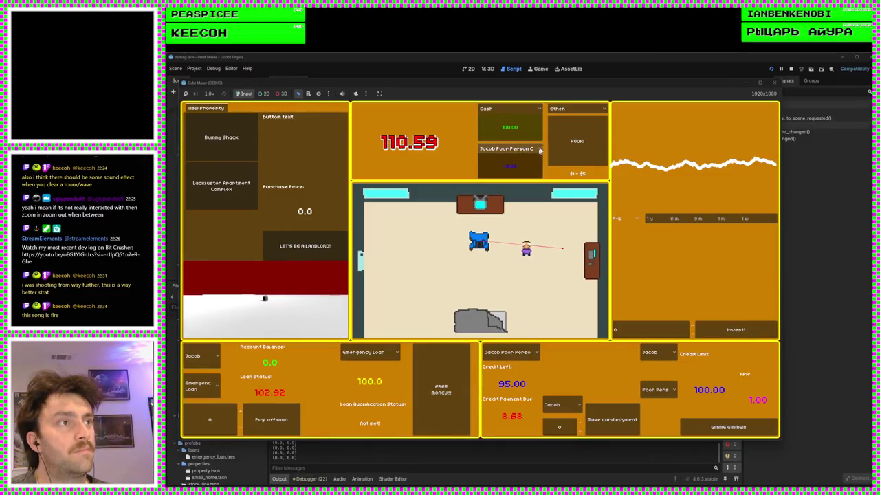
click(728, 426)
click(514, 150)
click(517, 166)
click(514, 149)
click(515, 166)
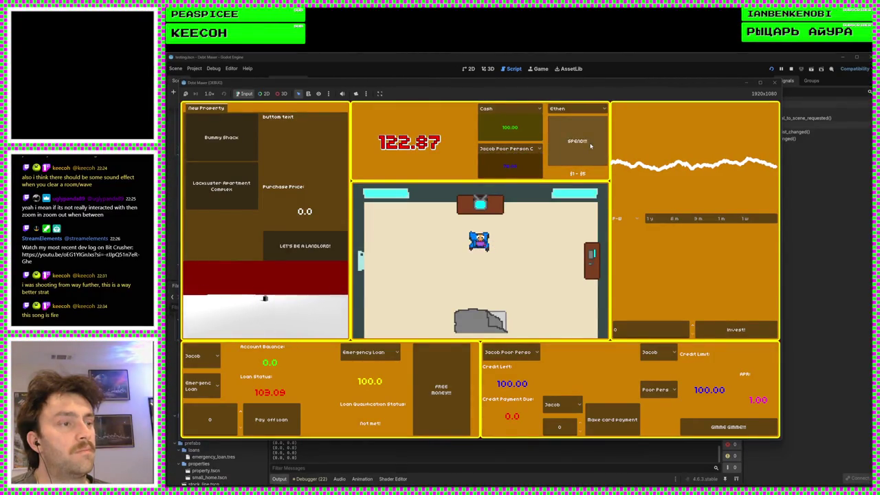
click(519, 352)
click(519, 353)
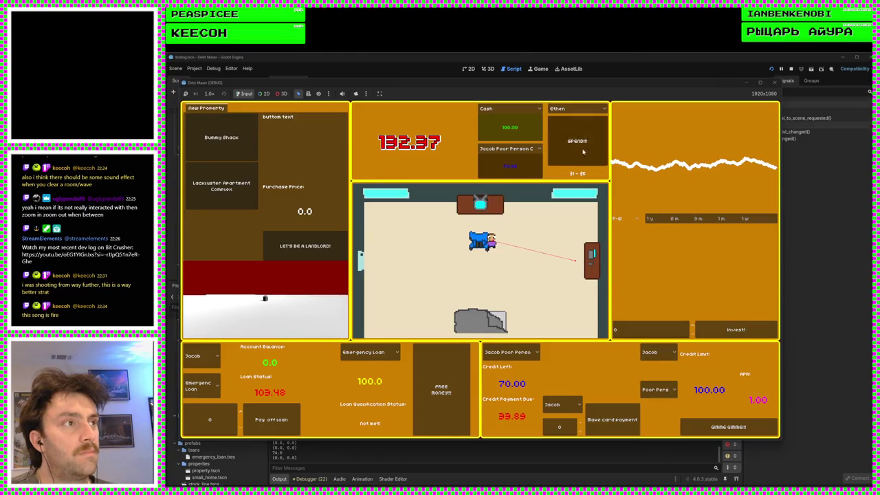
click(433, 381)
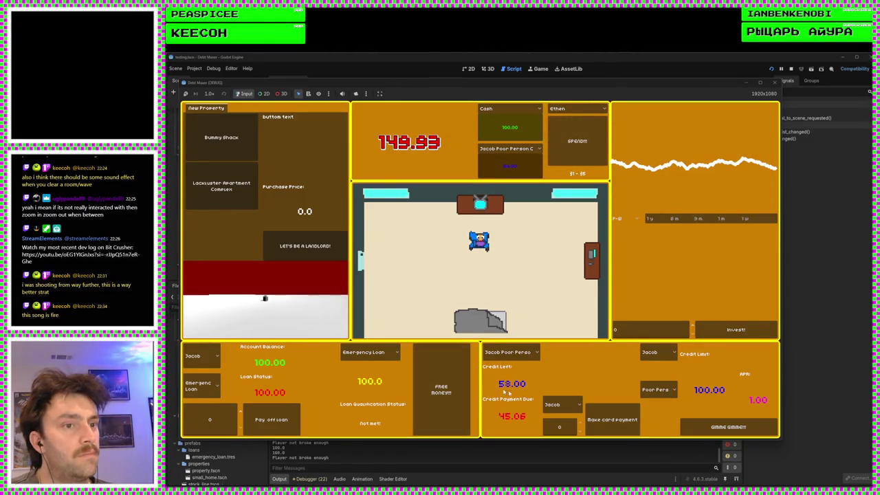
Step: Choose Jacob as the paying account and make the card payment, clearing the amount due
click(562, 404)
click(560, 426)
click(562, 404)
click(562, 420)
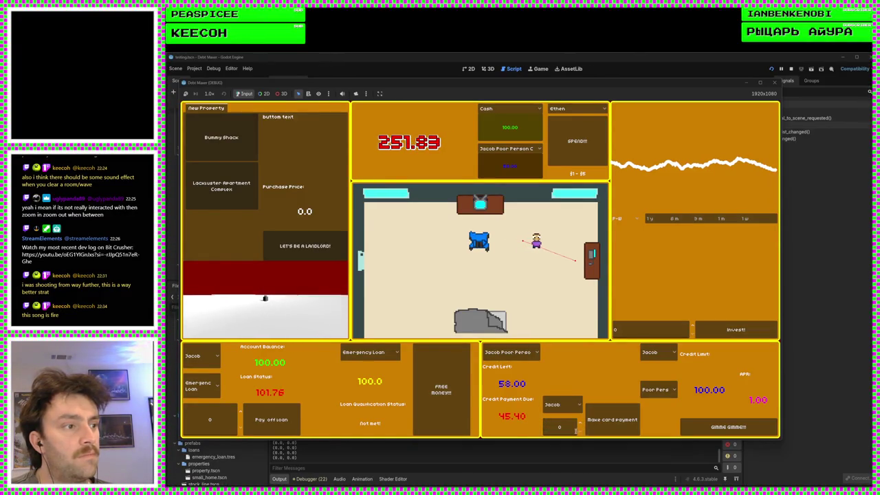
text(100)
click(612, 418)
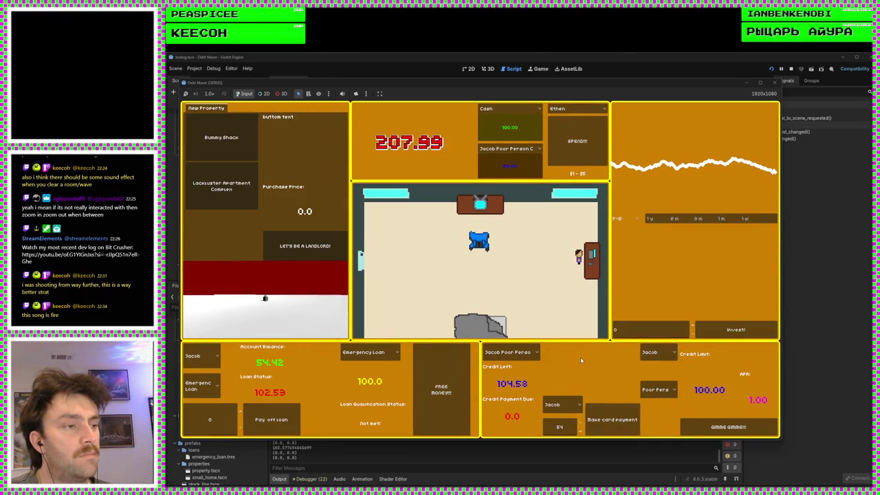
Step: Keep the Jacob Poor Person Card selected and charge purchases until its credit is exhausted
click(578, 140)
click(540, 149)
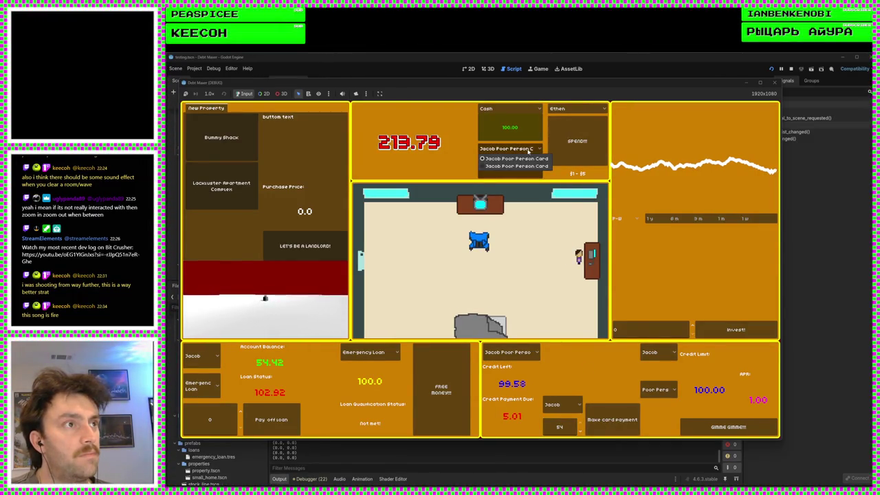
click(576, 139)
click(577, 138)
click(577, 136)
click(578, 137)
click(578, 137)
click(578, 136)
click(579, 137)
click(578, 137)
click(579, 137)
click(579, 137)
click(578, 137)
click(579, 137)
Step: Try spending on the maxed-out card, leaving Credit Left at -4.42, then stop the game
click(579, 137)
click(579, 137)
click(578, 136)
click(579, 137)
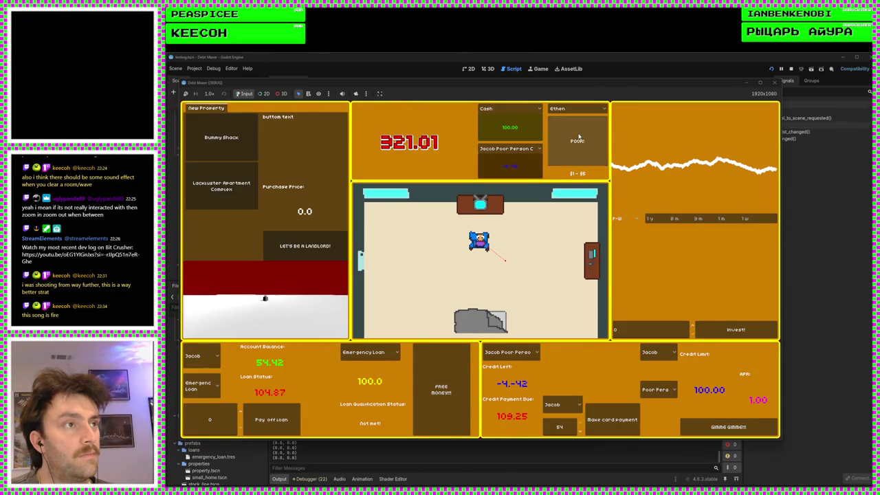
click(579, 137)
click(579, 137)
click(579, 137)
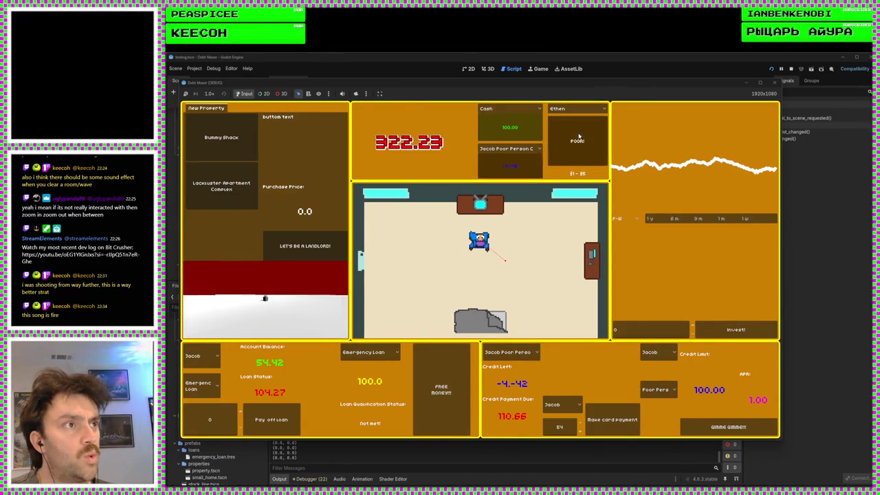
click(578, 137)
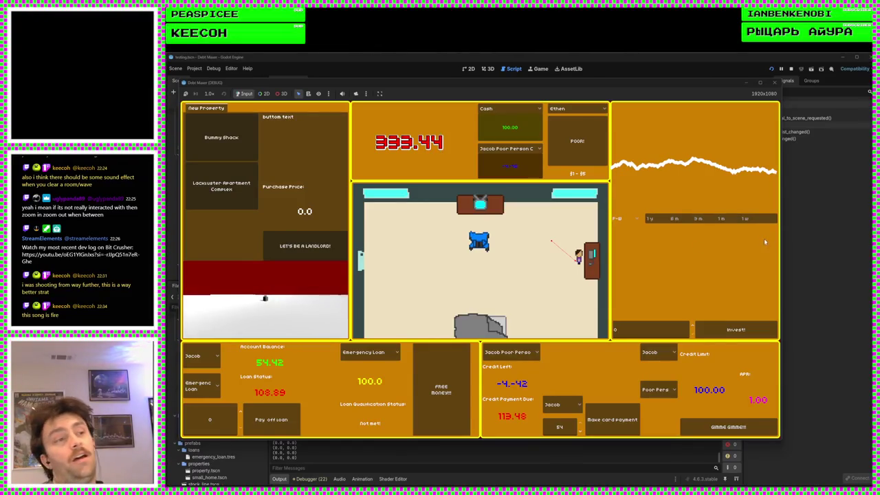
click(775, 81)
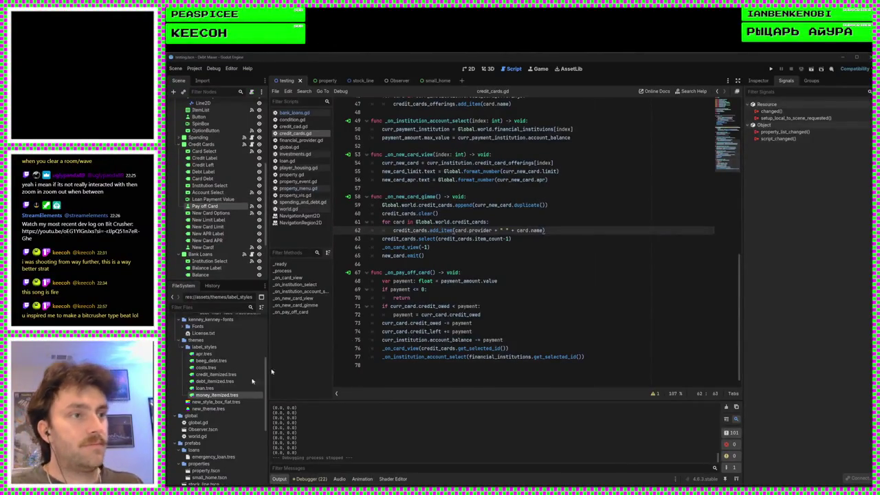
Step: Place the cursor on empty line 66 of credit_cards.gd
click(402, 264)
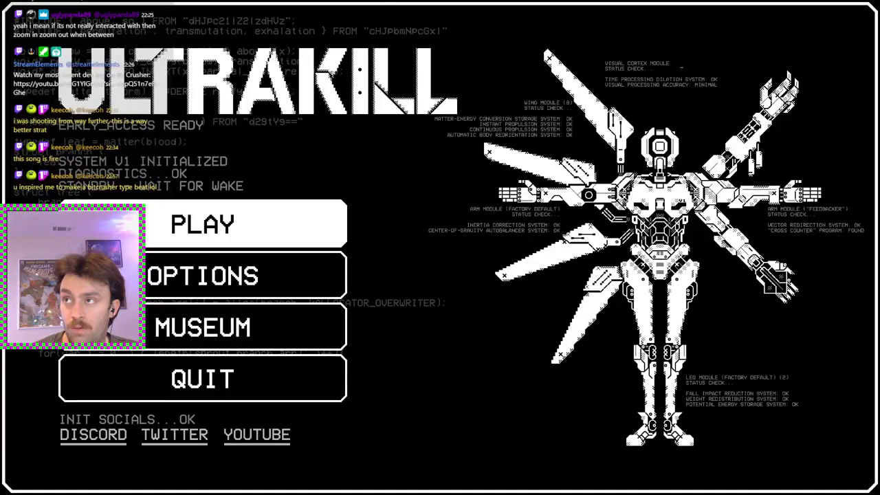
Step: Start a Standard-difficulty game, open the Act I level list, and launch level 1-4 Clair de Lune
click(309, 238)
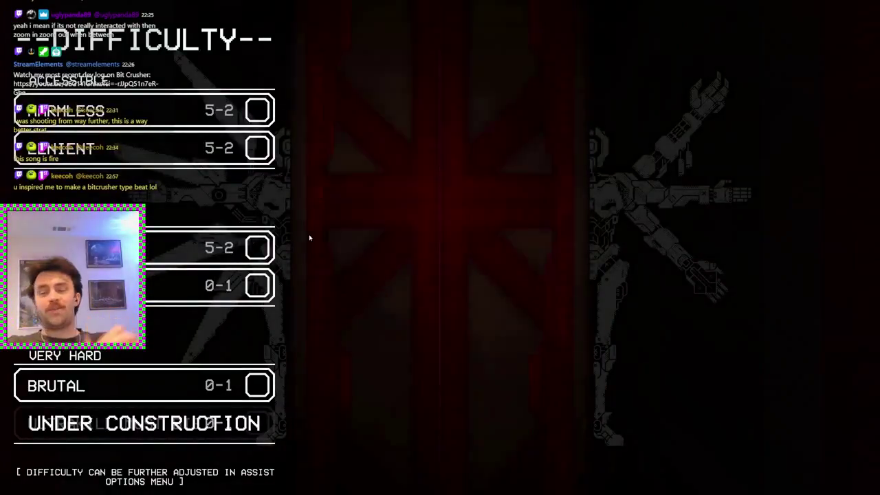
click(248, 237)
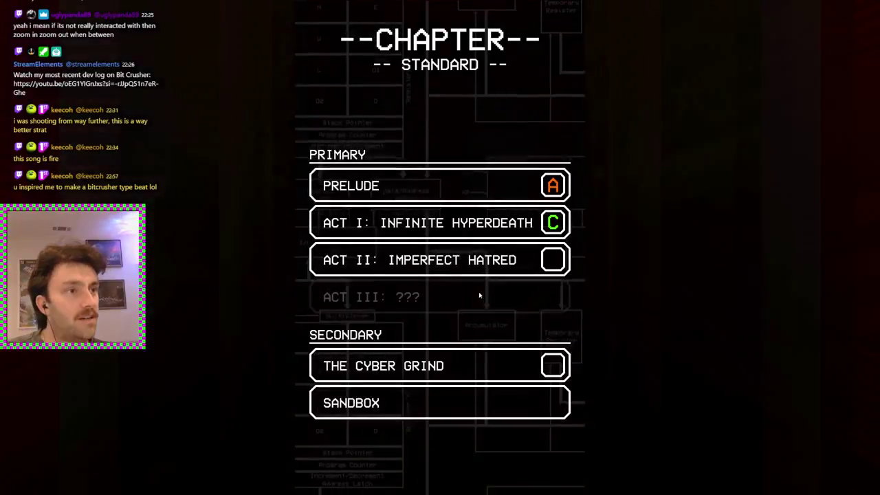
click(504, 196)
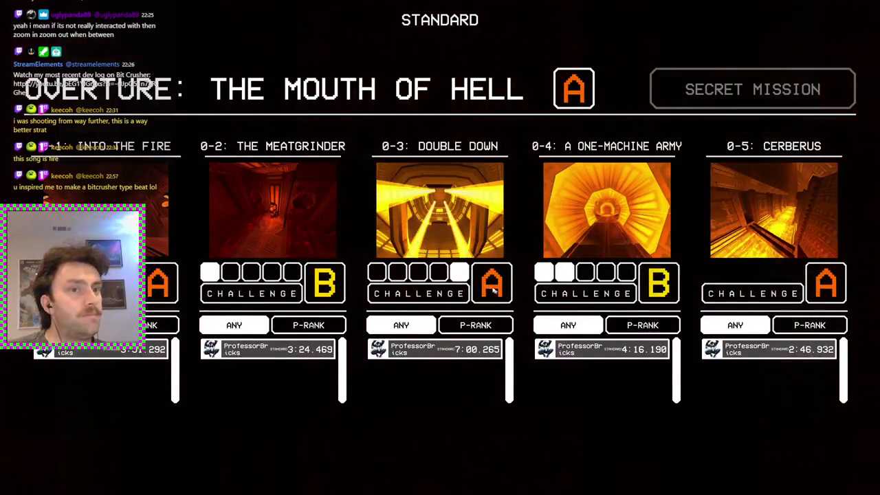
key(Escape)
key(Escape)
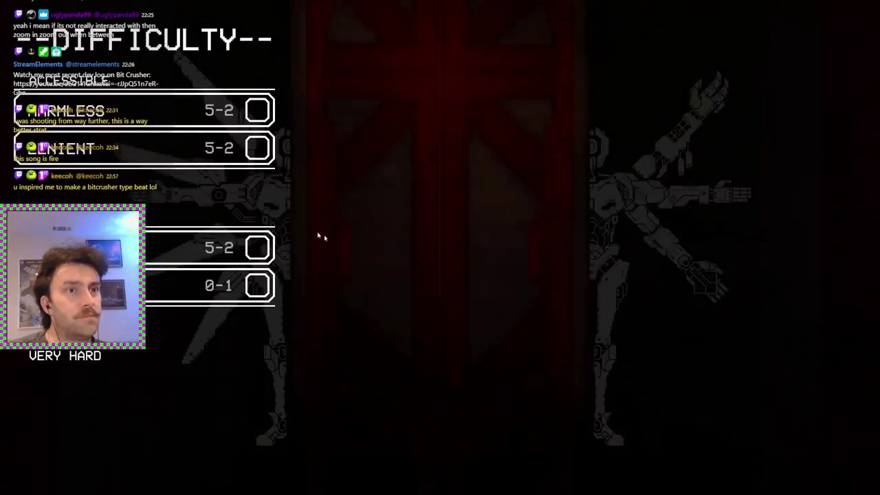
click(206, 247)
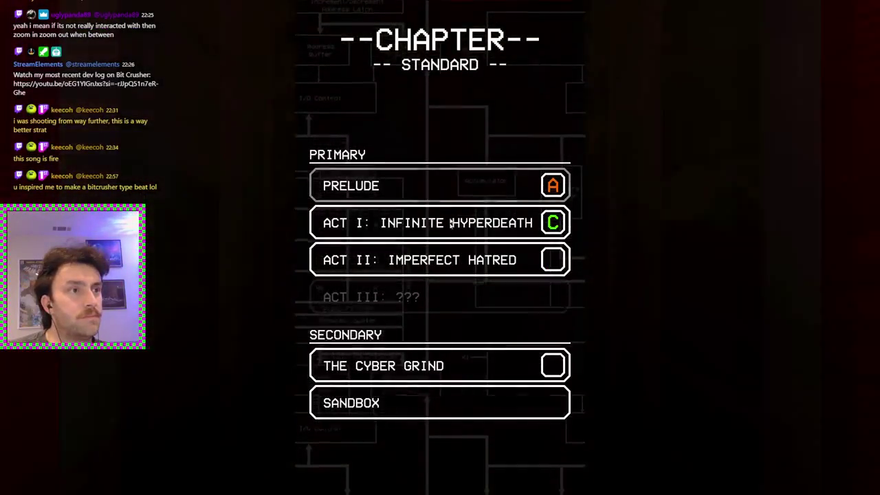
click(459, 220)
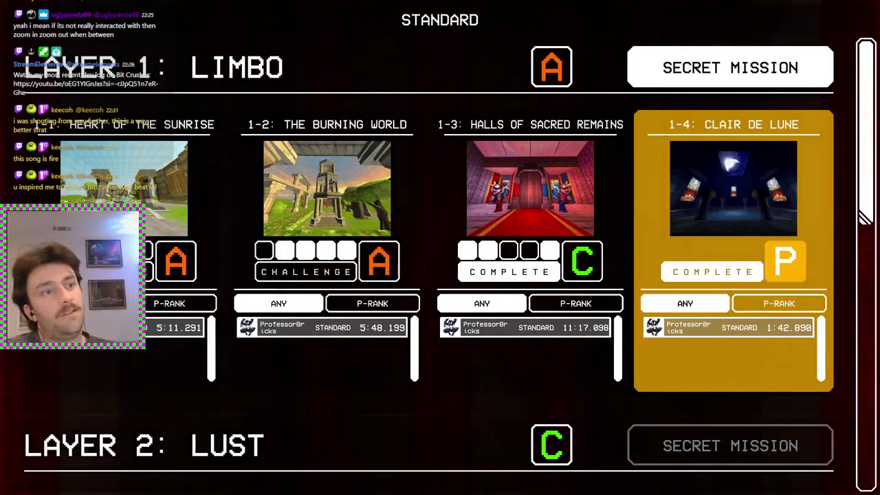
click(732, 188)
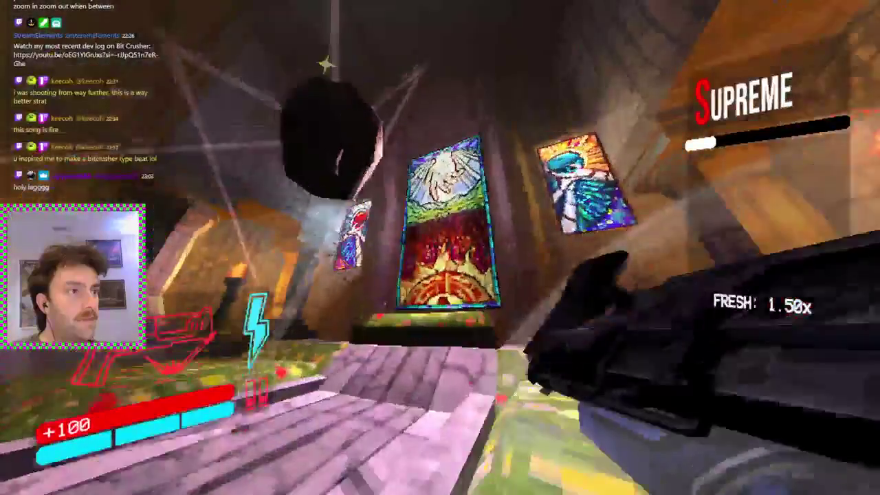
Step: Swap weapons and fire at the arena enemies until the player dies
scroll(440, 248, down, 3)
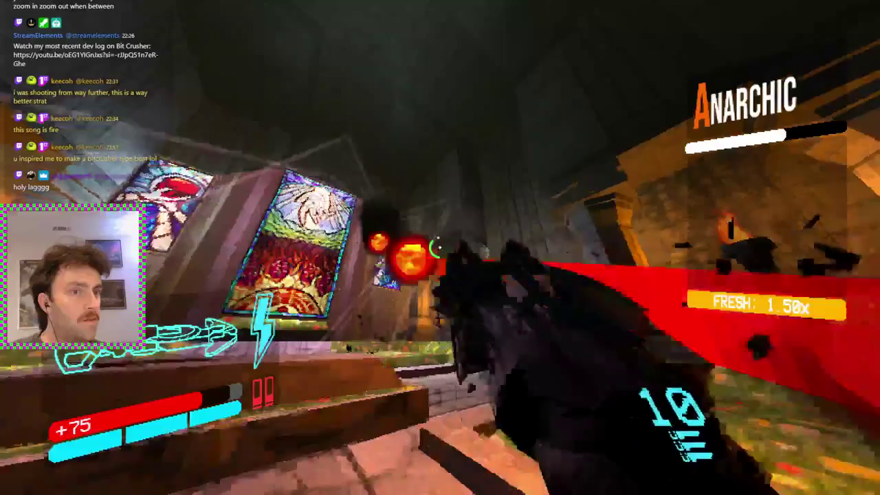
scroll(440, 247, down, 1)
click(440, 247)
scroll(440, 247, down, 1)
click(440, 247)
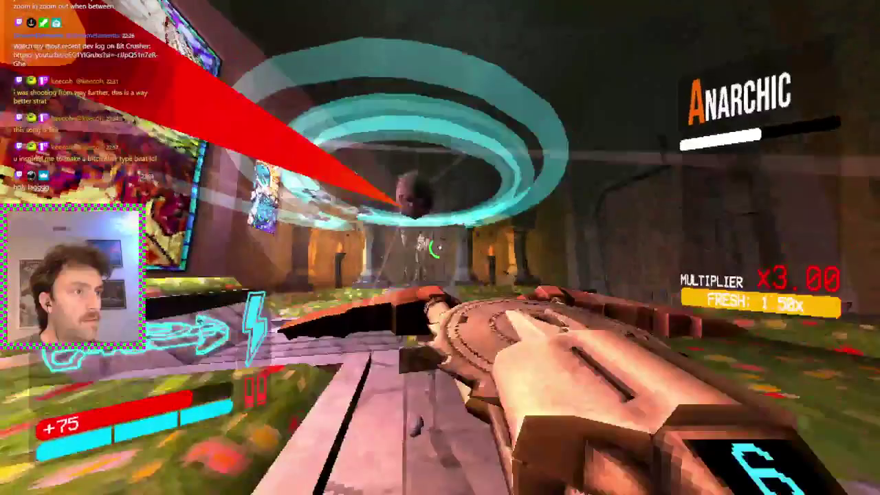
scroll(440, 248, down, 1)
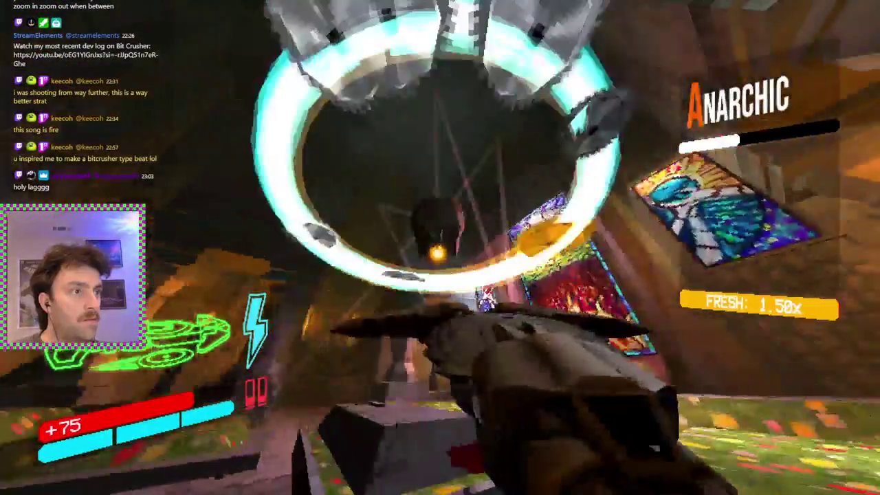
click(440, 247)
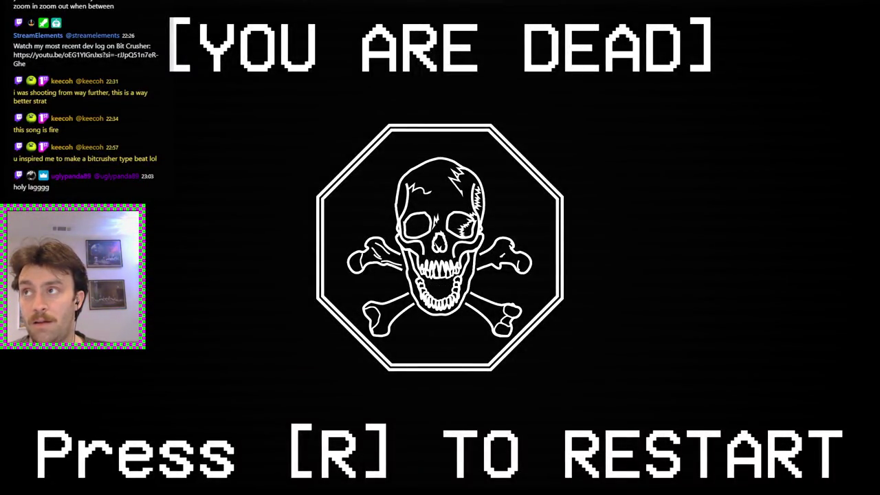
Step: Respawn, pause, and confirm Restart Mission to return to the level's opening corridor
key(r)
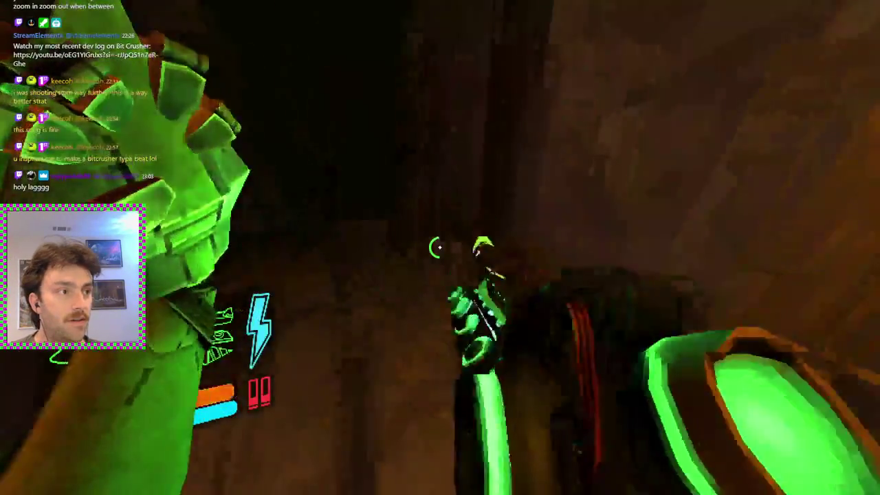
key(Escape)
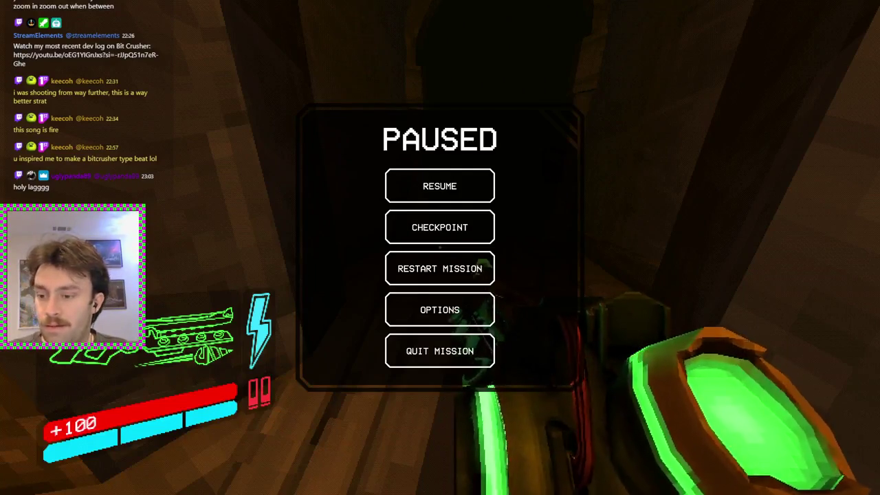
click(408, 267)
click(485, 280)
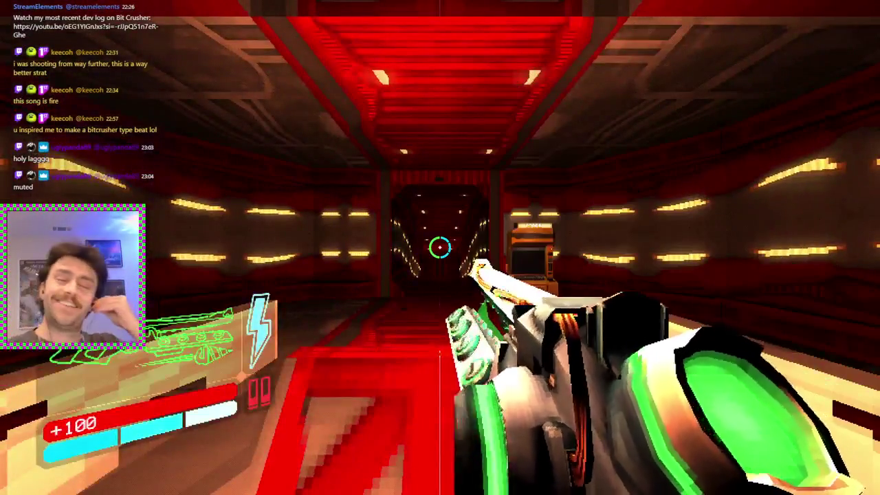
key(w)
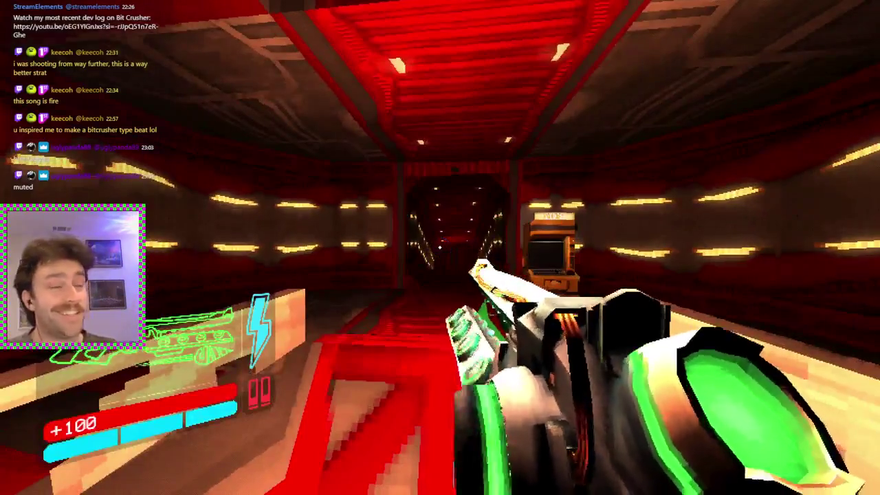
key(2)
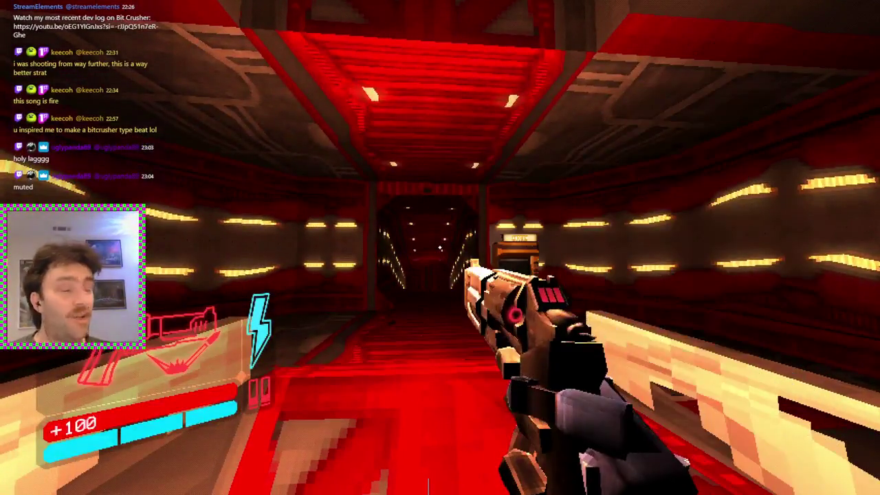
key(w)
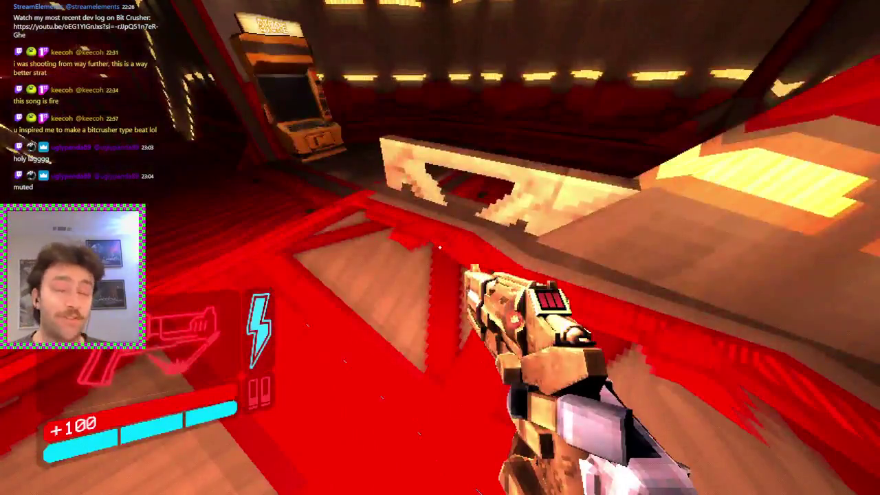
key(w)
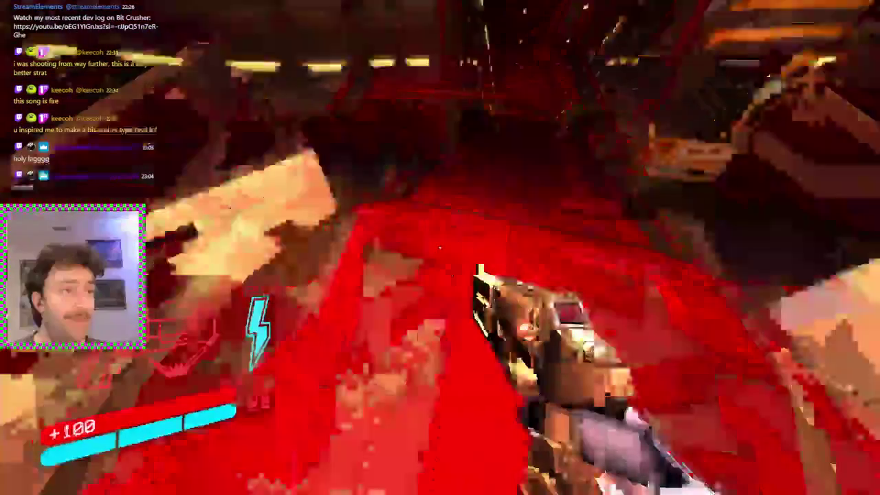
key(w)
key(e)
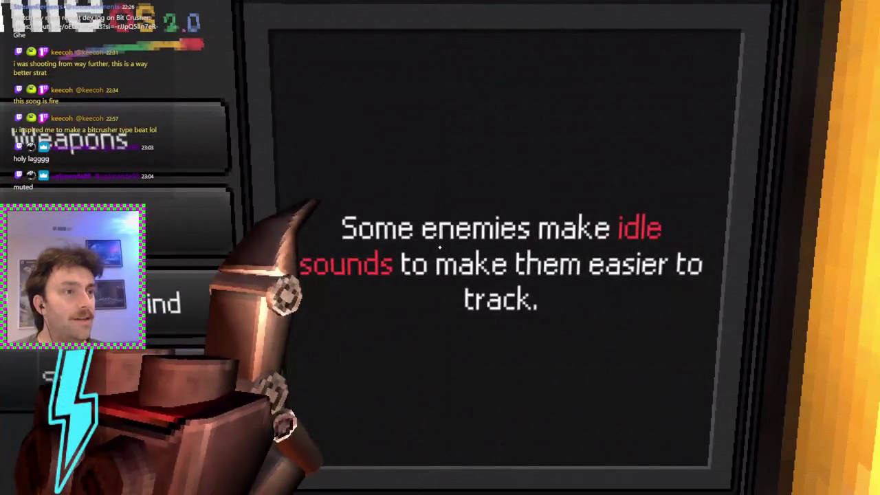
key(s)
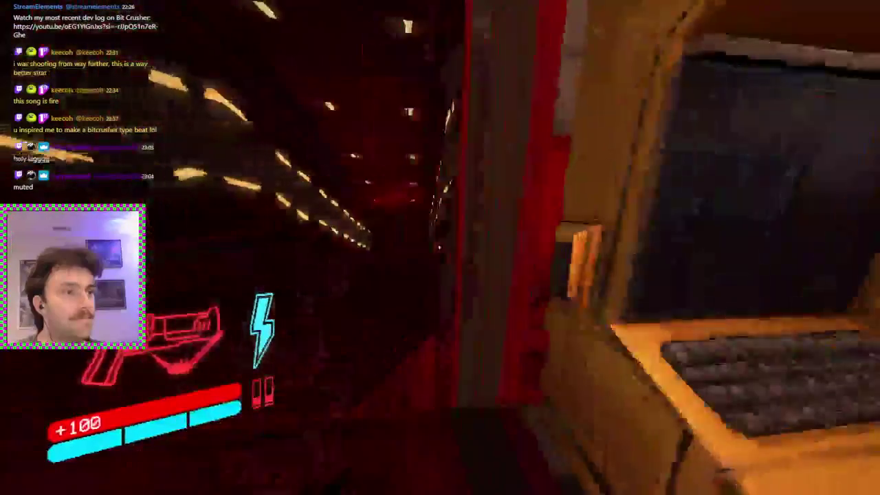
key(w)
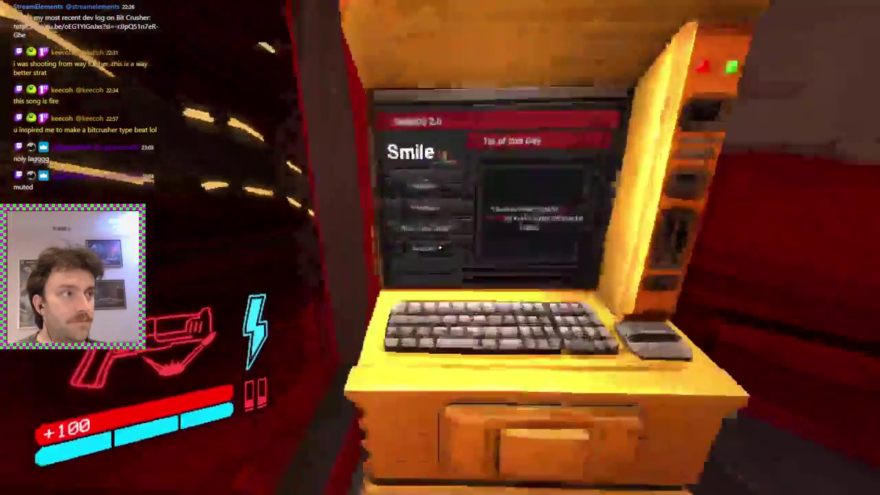
click(440, 248)
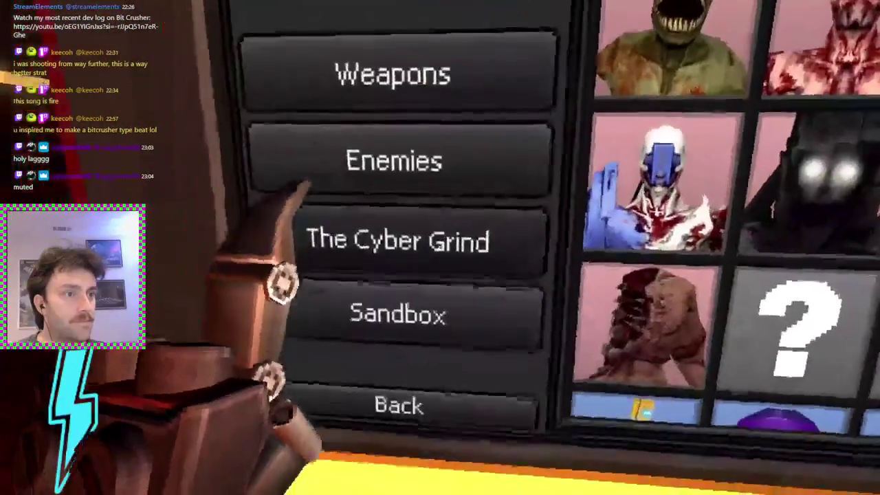
key(s)
key(w)
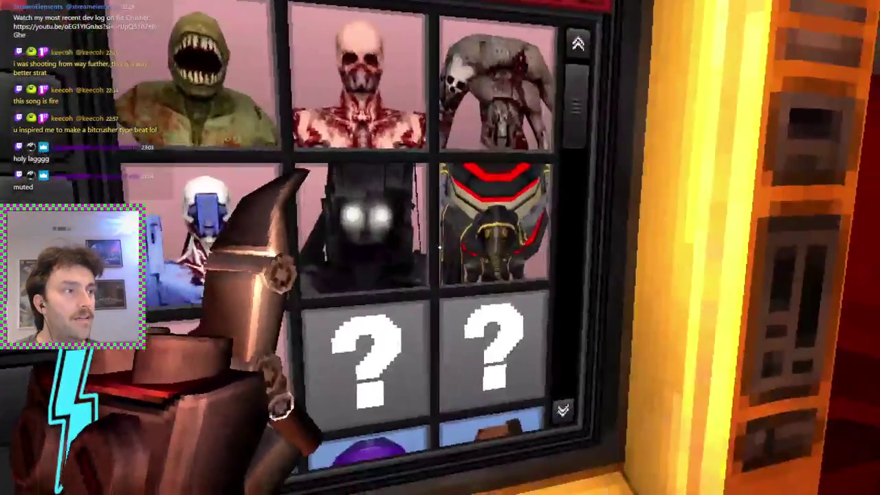
click(440, 247)
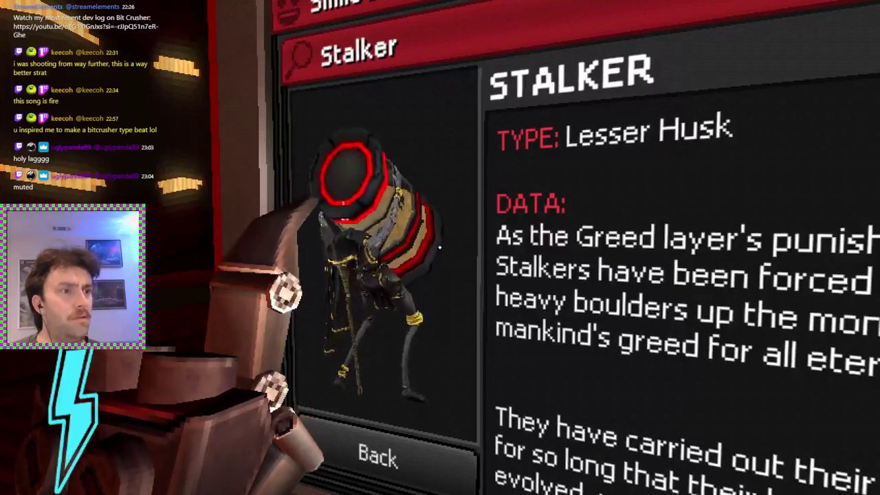
key(s)
key(w)
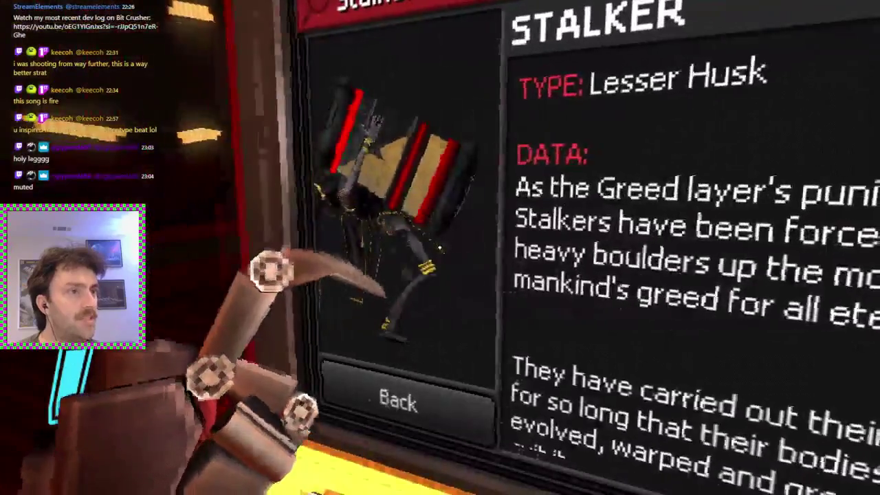
scroll(481, 275, down, 2)
key(s)
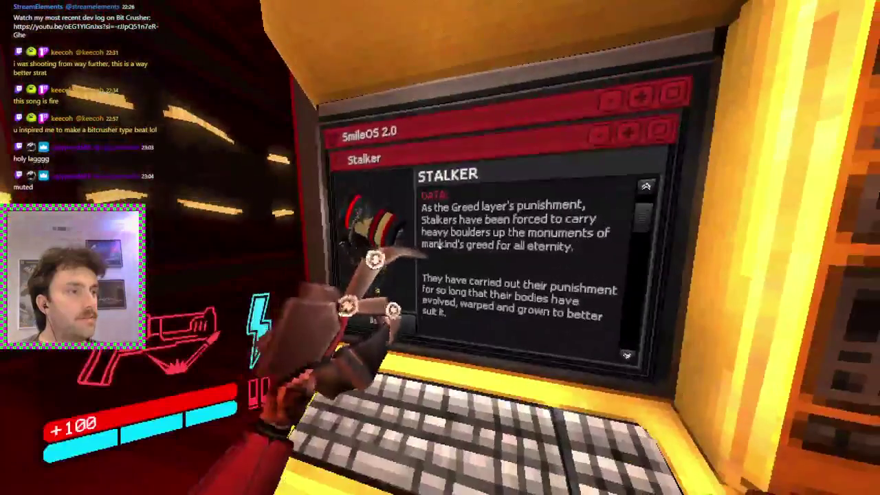
scroll(439, 247, down, 1)
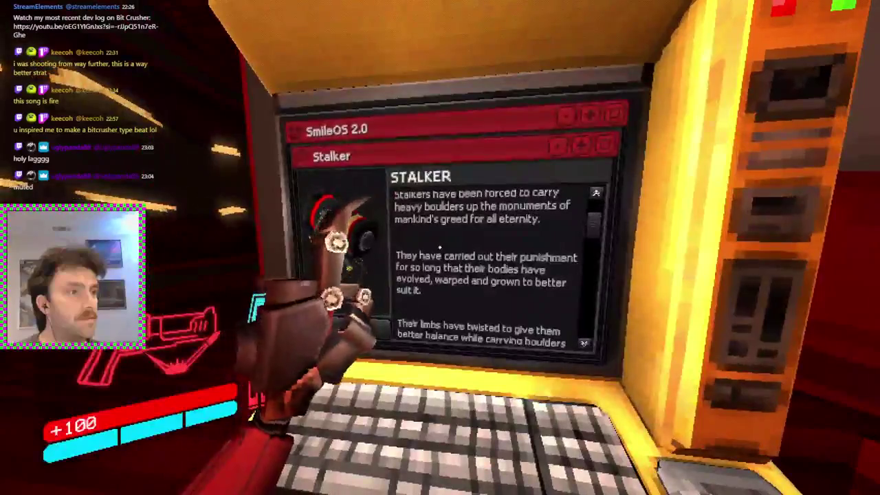
key(w)
key(w)
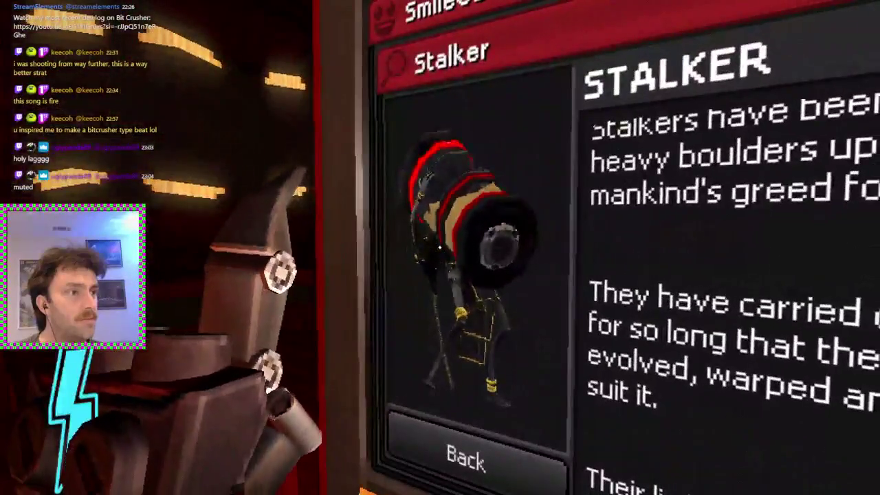
key(s)
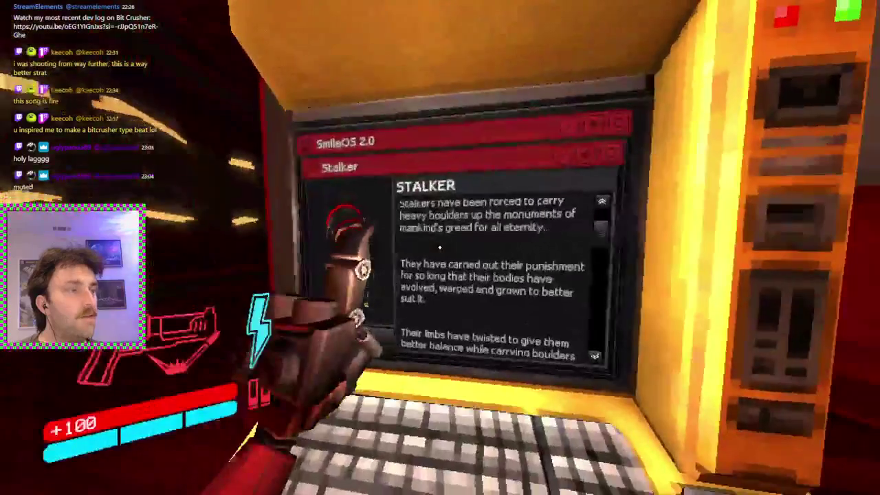
scroll(439, 247, down, 2)
scroll(439, 247, down, 3)
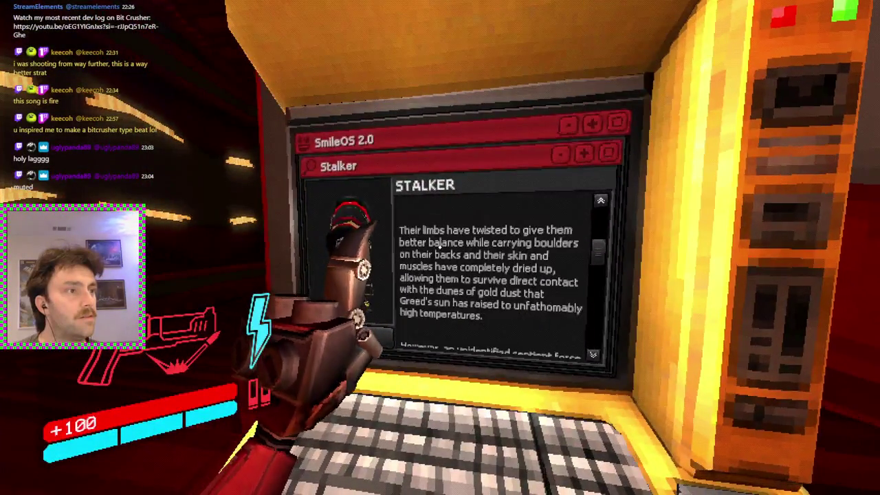
key(w)
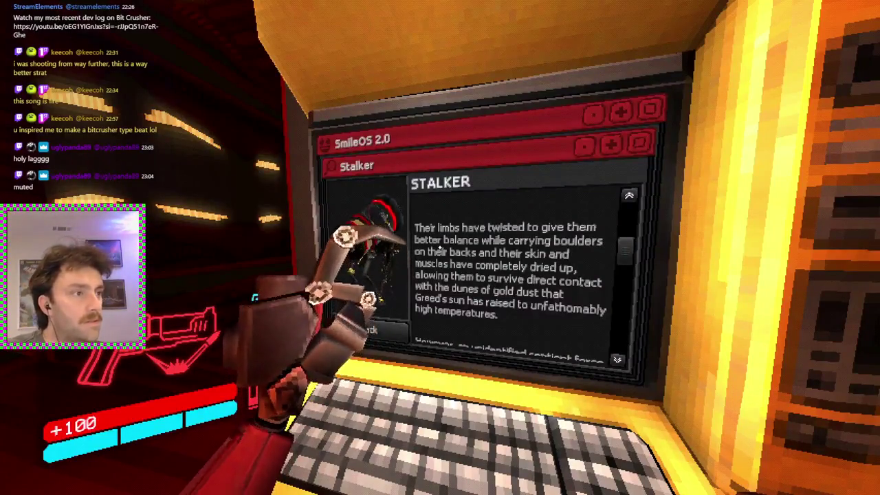
scroll(440, 249, down, 2)
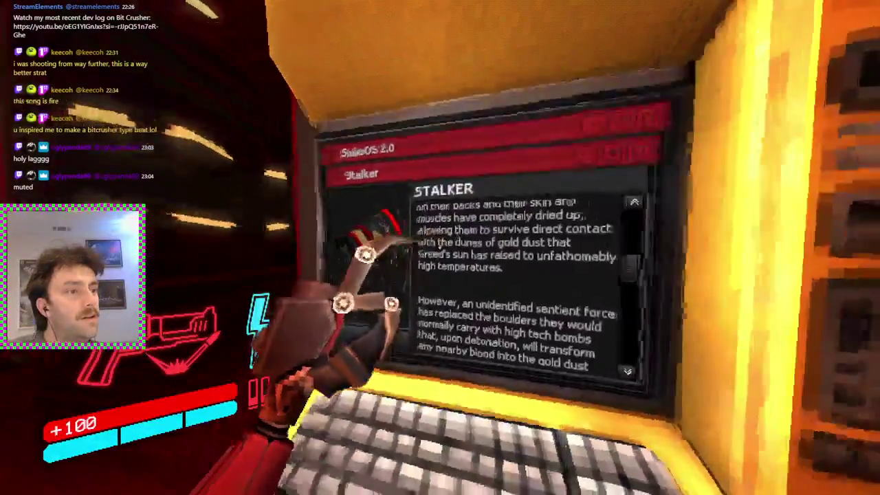
scroll(440, 248, down, 2)
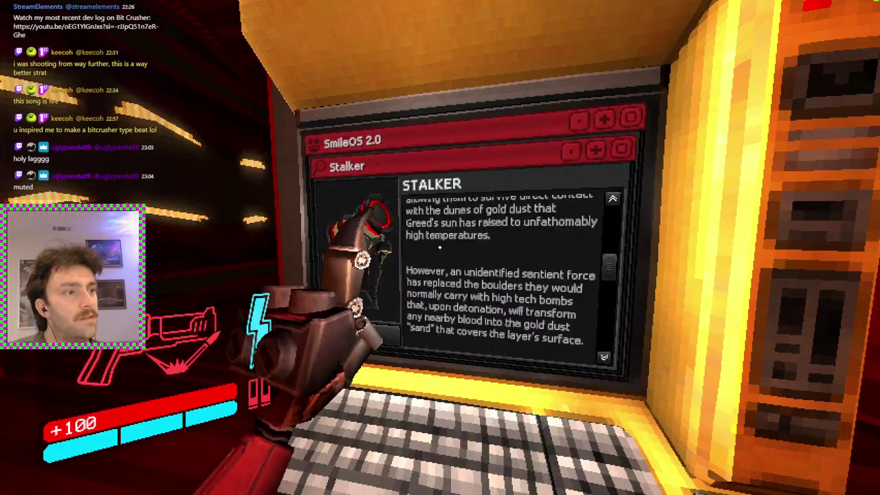
scroll(440, 247, down, 1)
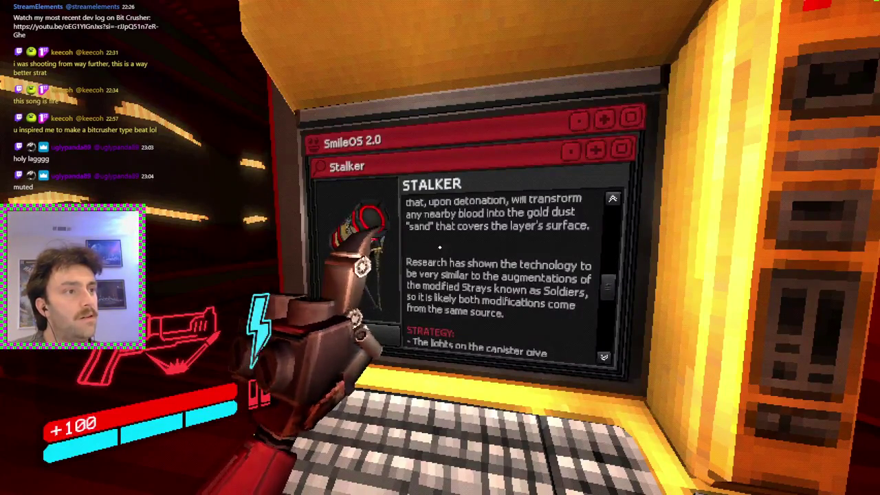
scroll(440, 248, down, 3)
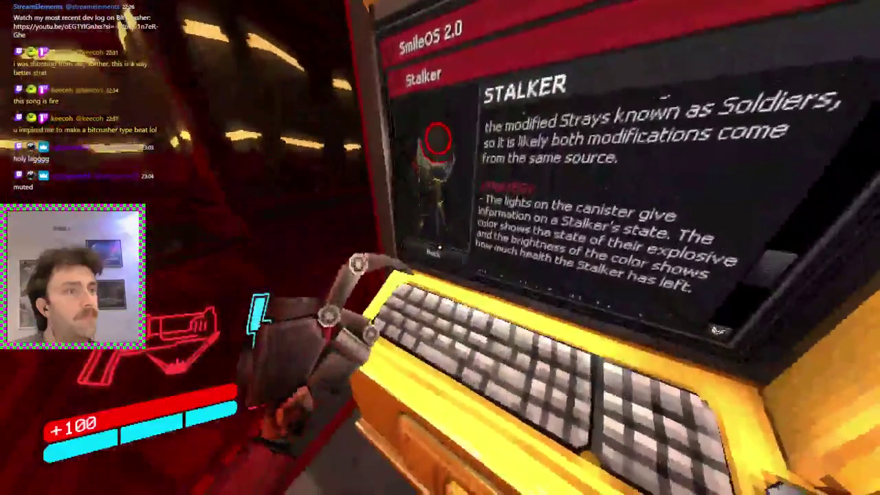
click(440, 248)
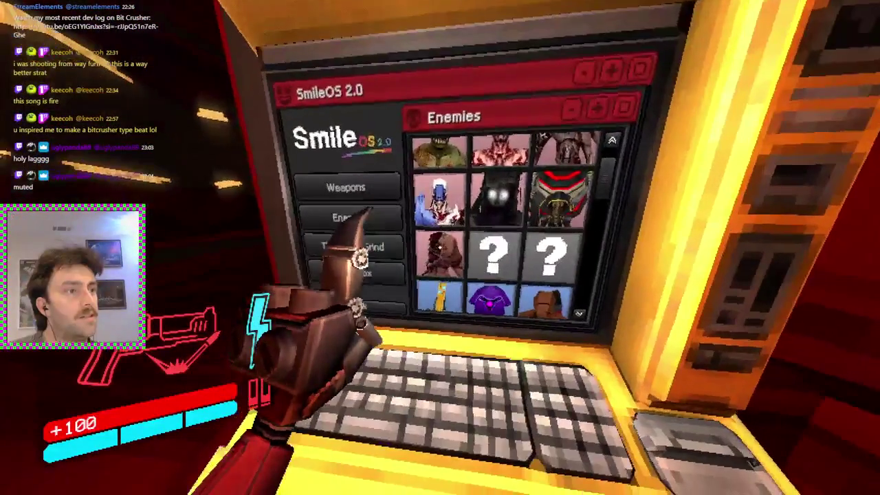
Step: Open the Insurrectionist entry, go back to the Enemies grid, and open V2 (2nd)
scroll(440, 248, down, 2)
click(440, 247)
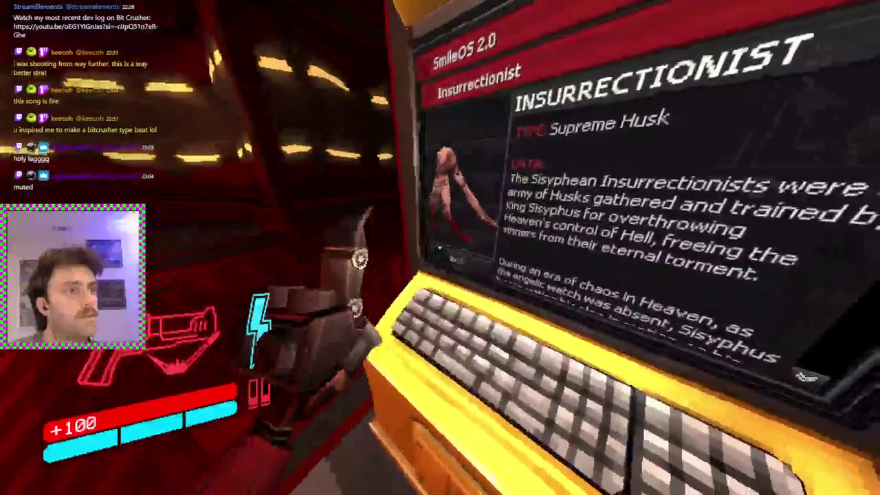
click(452, 258)
scroll(375, 234, down, 1)
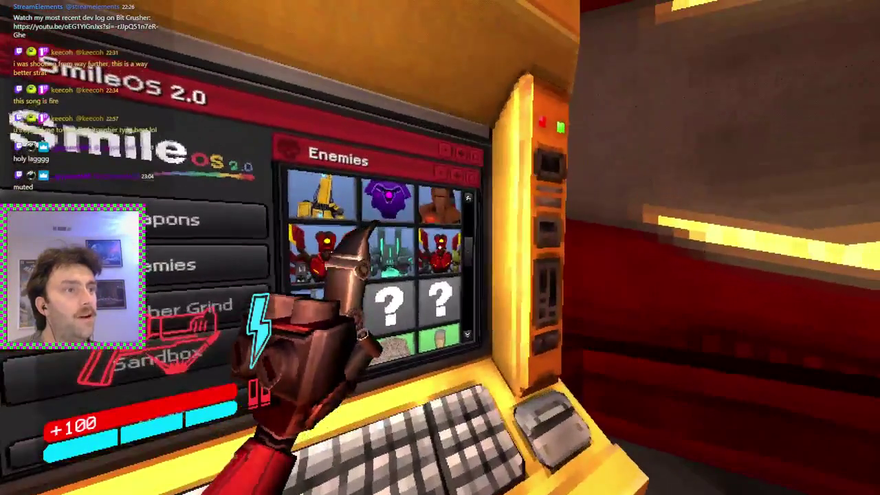
click(439, 248)
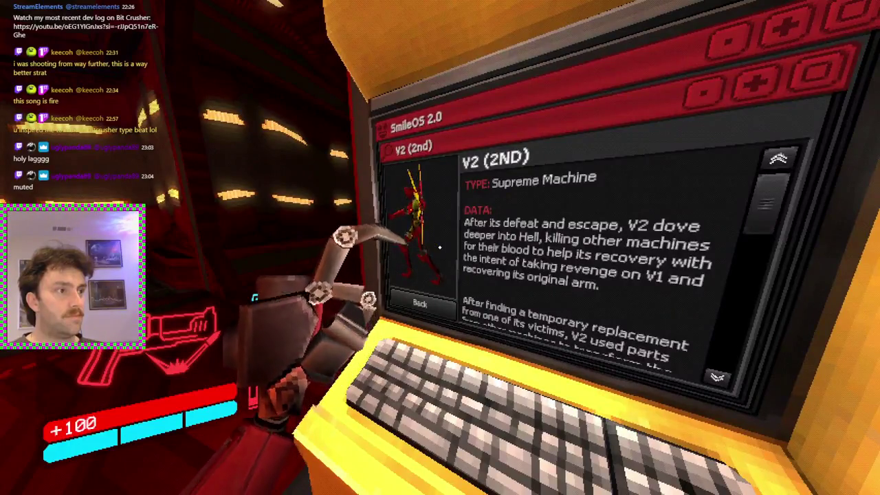
key(w)
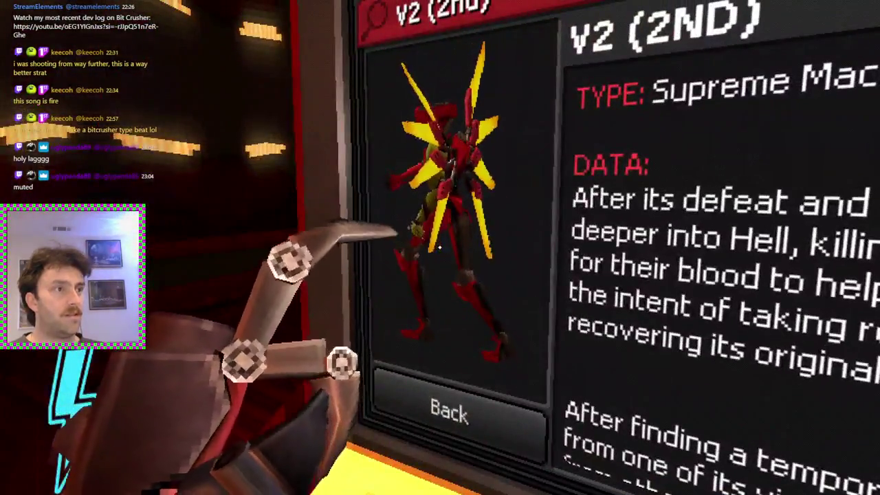
key(s)
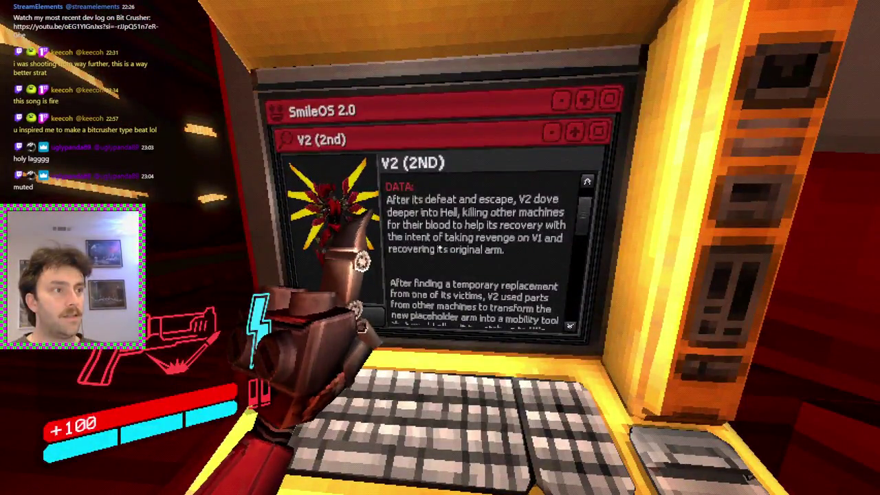
Step: Scroll through the V2 (2nd) lore down to its STRATEGY tips
scroll(439, 248, down, 1)
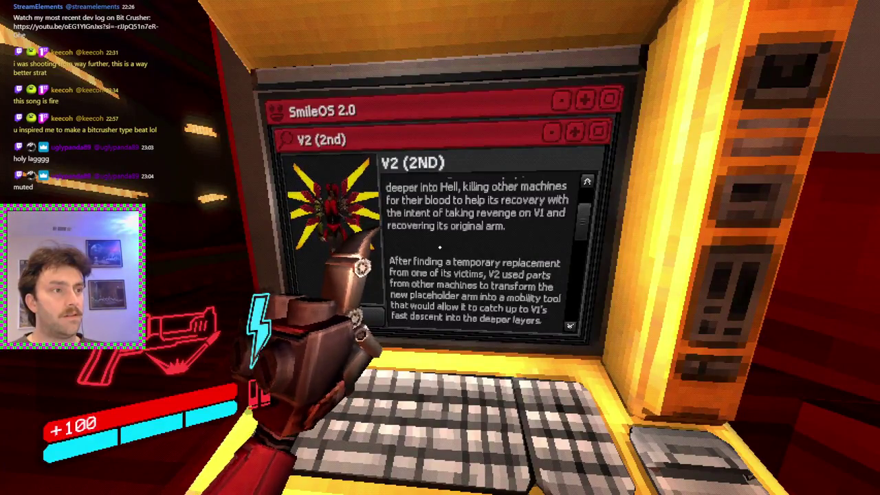
scroll(440, 247, down, 2)
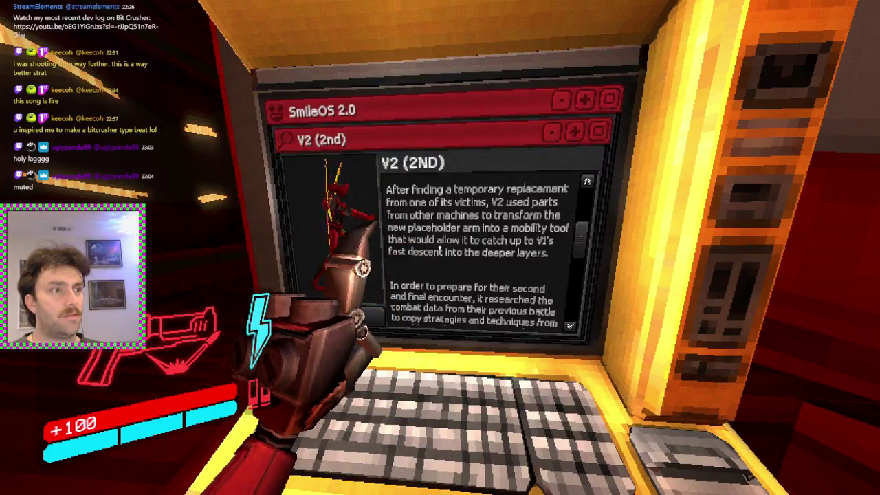
key(w)
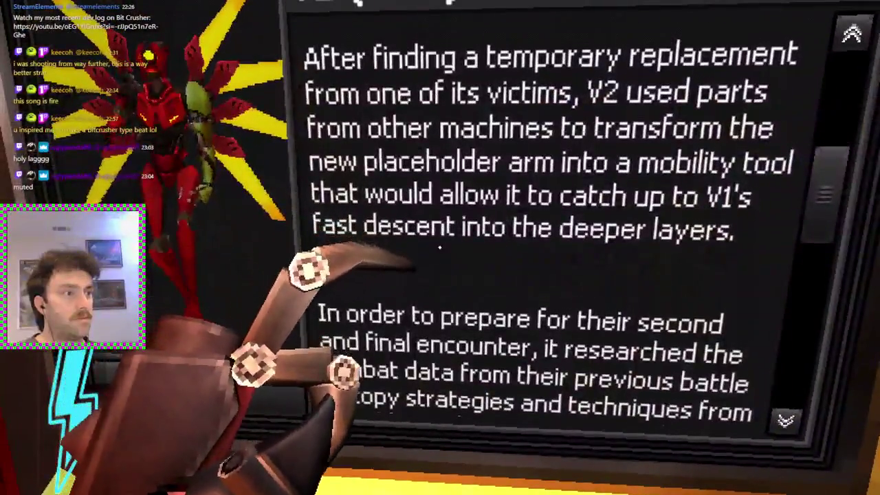
scroll(439, 248, down, 3)
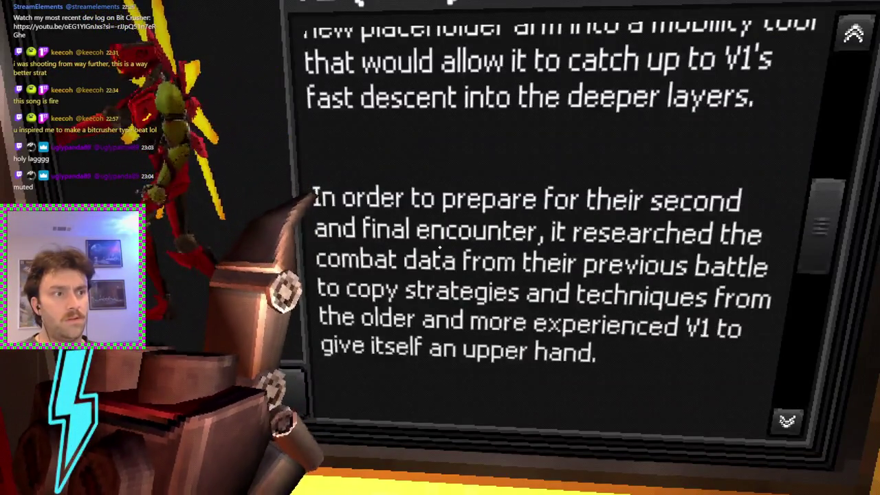
scroll(439, 247, down, 5)
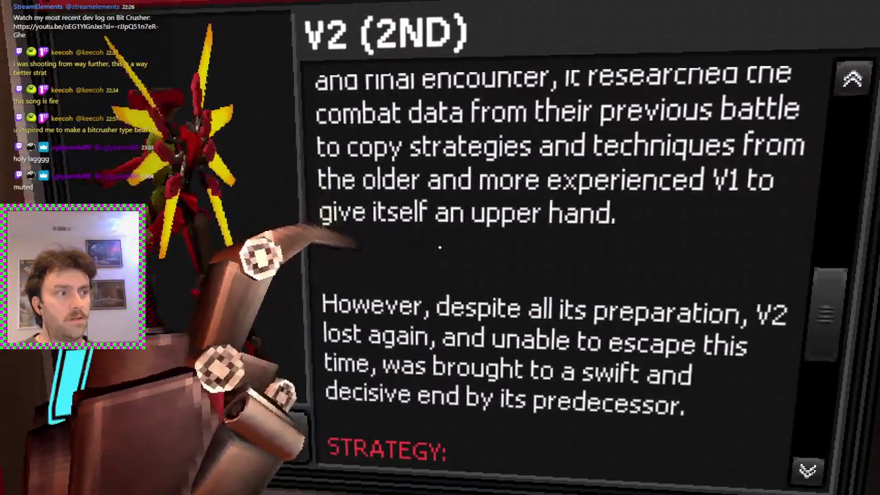
scroll(440, 248, down, 5)
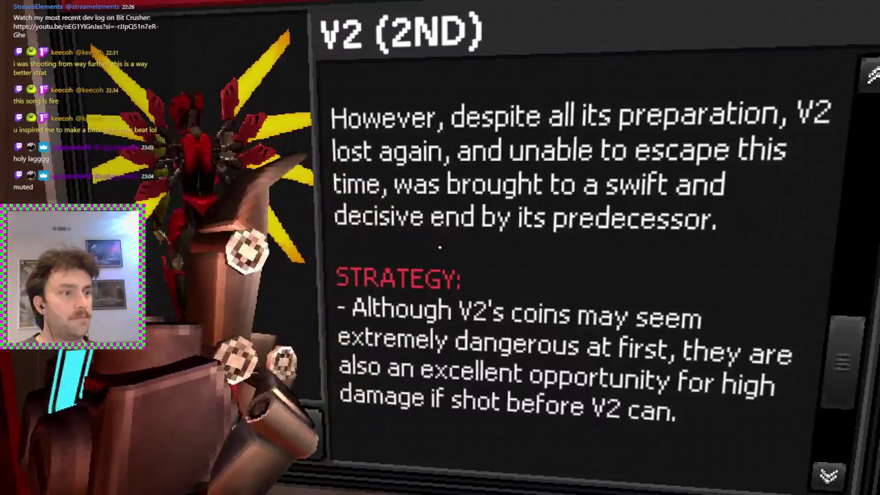
scroll(440, 247, down, 4)
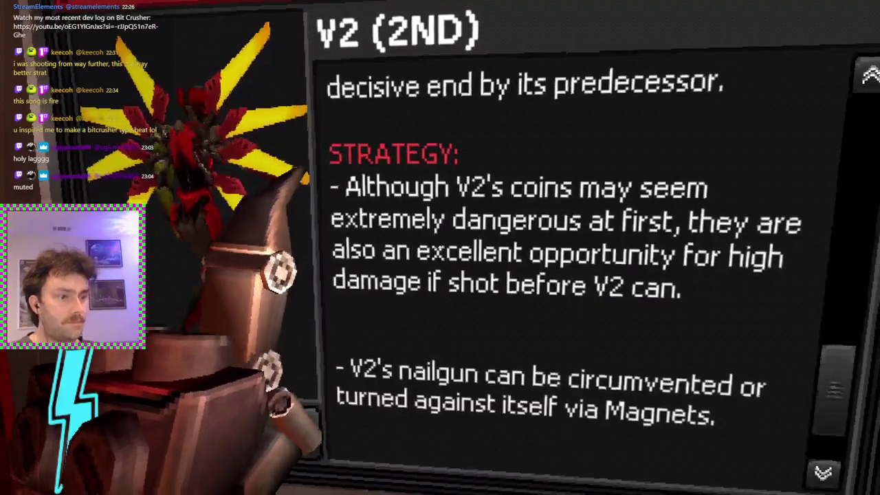
scroll(440, 247, down, 3)
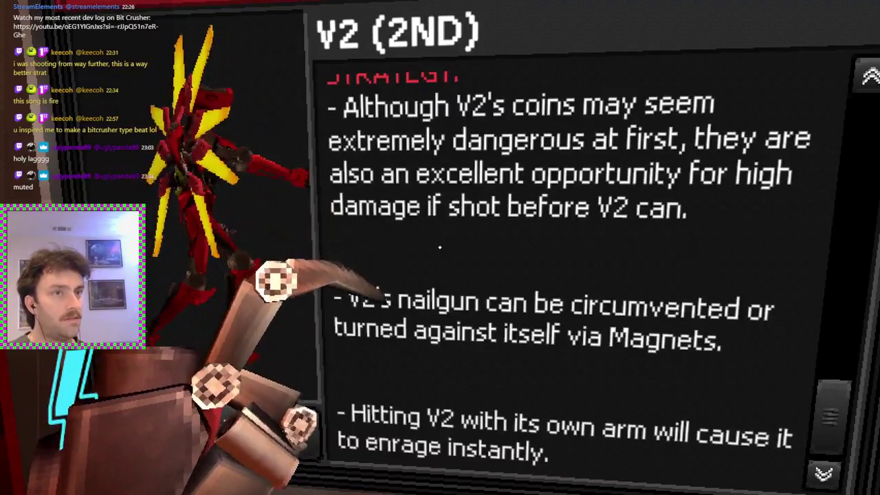
key(s)
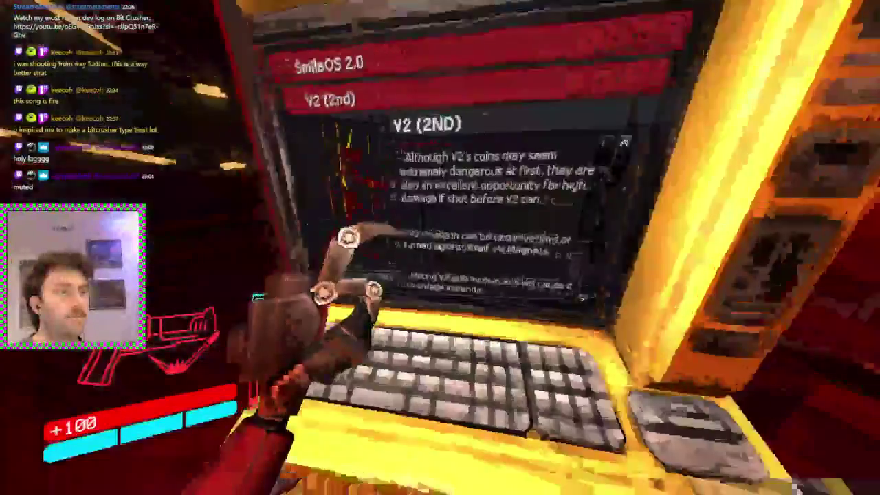
Step: Return from V2 to the Enemies grid and open the Virtue entry
click(440, 247)
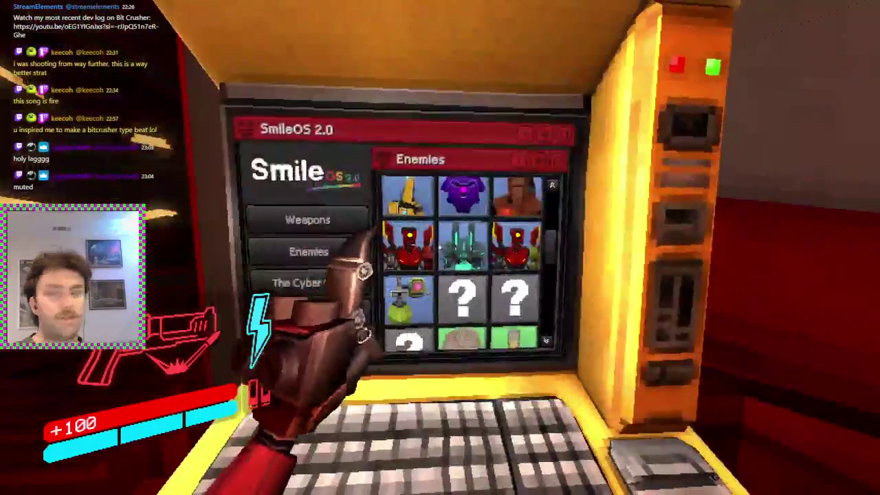
scroll(440, 247, down, 3)
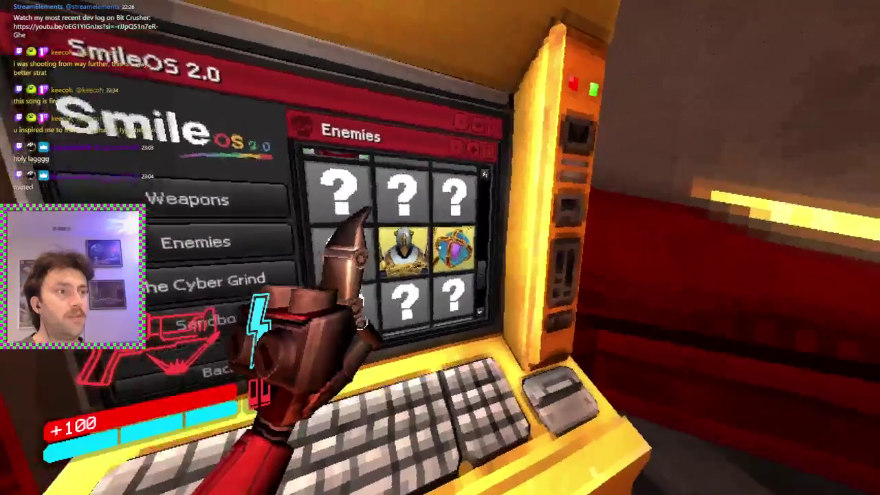
click(440, 247)
key(w)
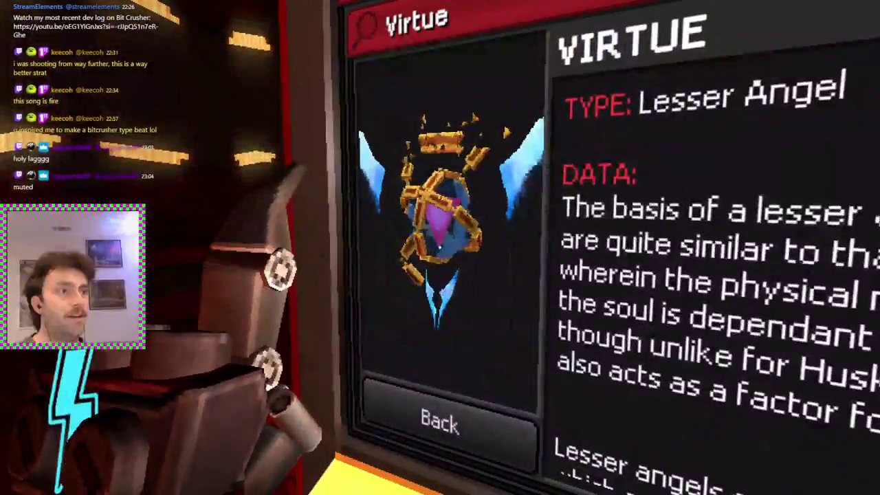
key(w)
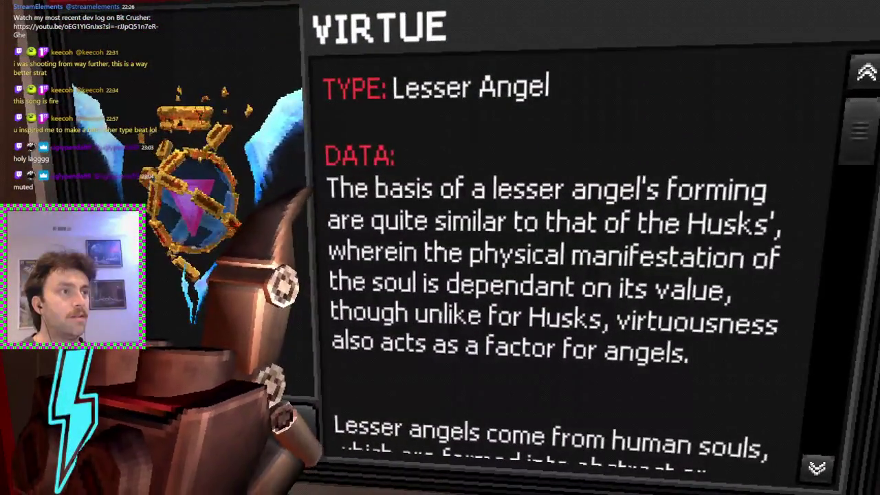
key(s)
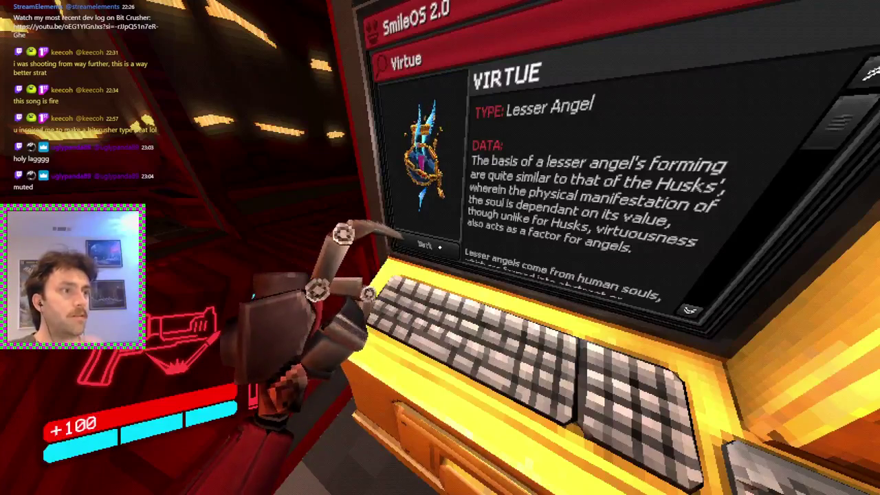
Step: Scroll through the Virtue entry's lore text
scroll(522, 219, down, 2)
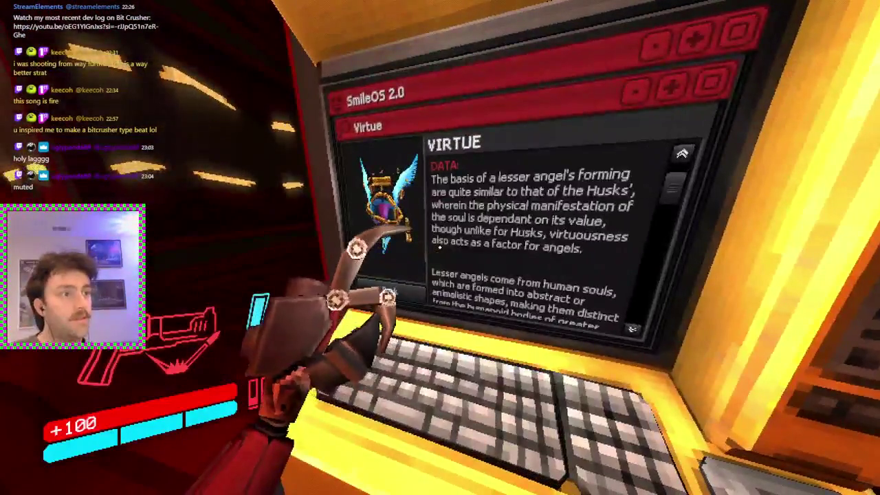
scroll(439, 247, down, 2)
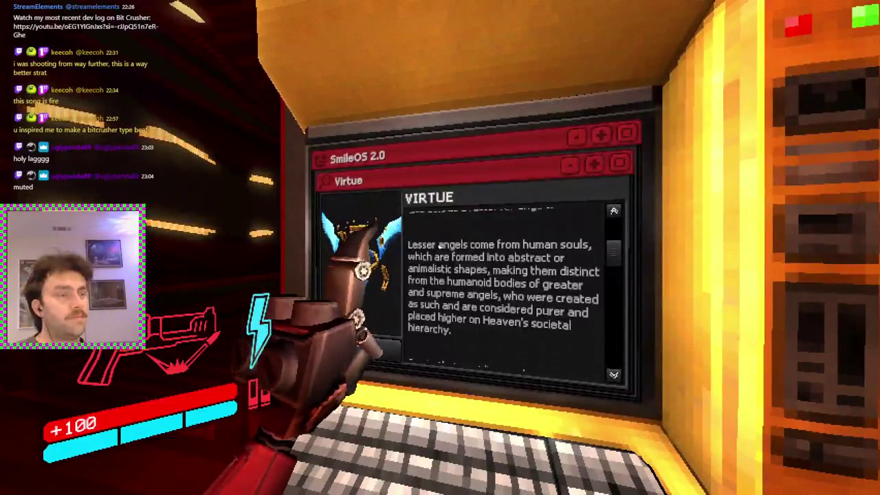
key(w)
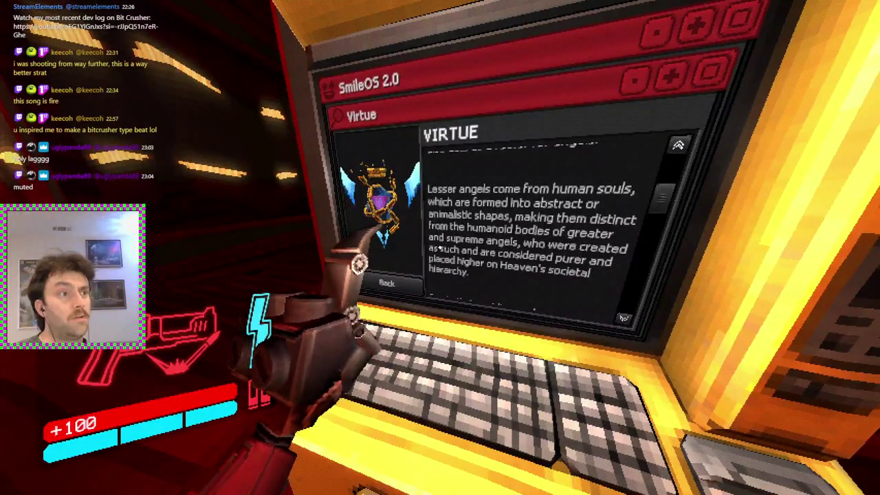
scroll(440, 248, down, 5)
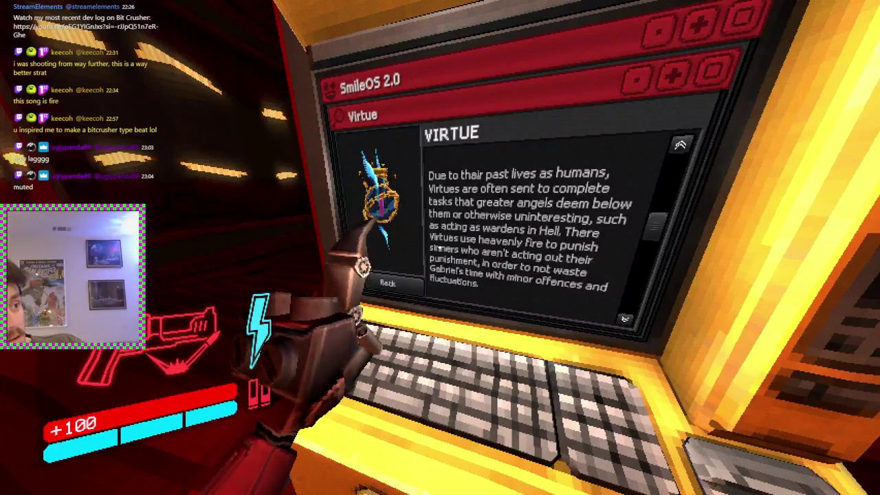
key(w)
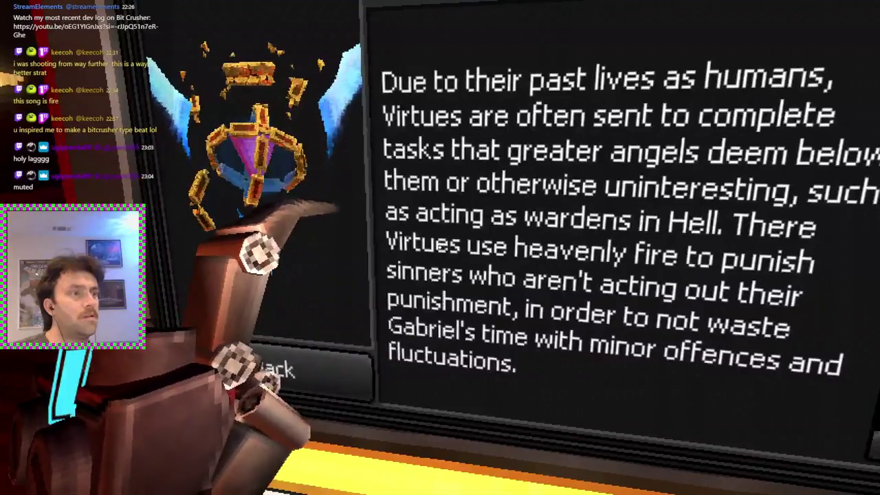
key(s)
key(s)
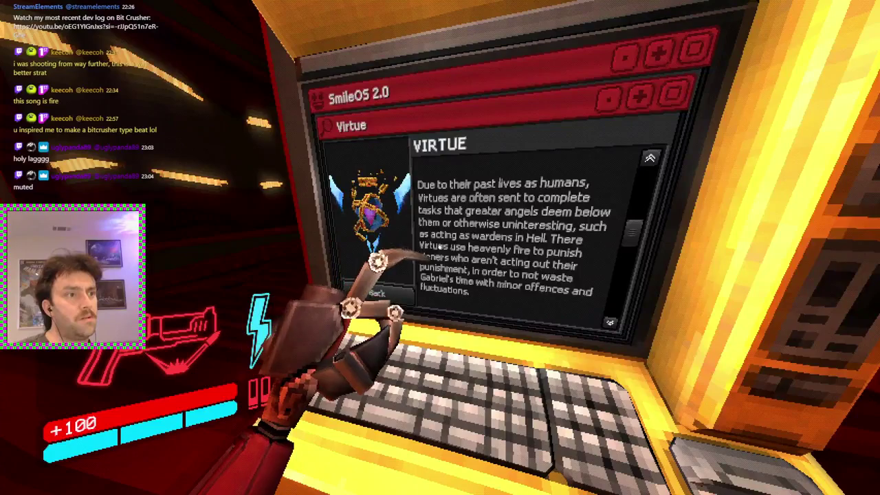
scroll(438, 247, down, 3)
scroll(439, 248, down, 4)
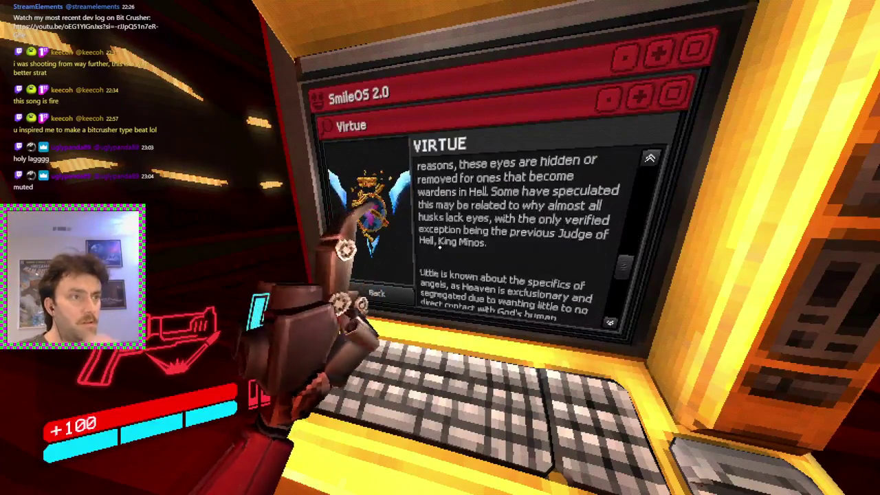
scroll(438, 244, up, 1)
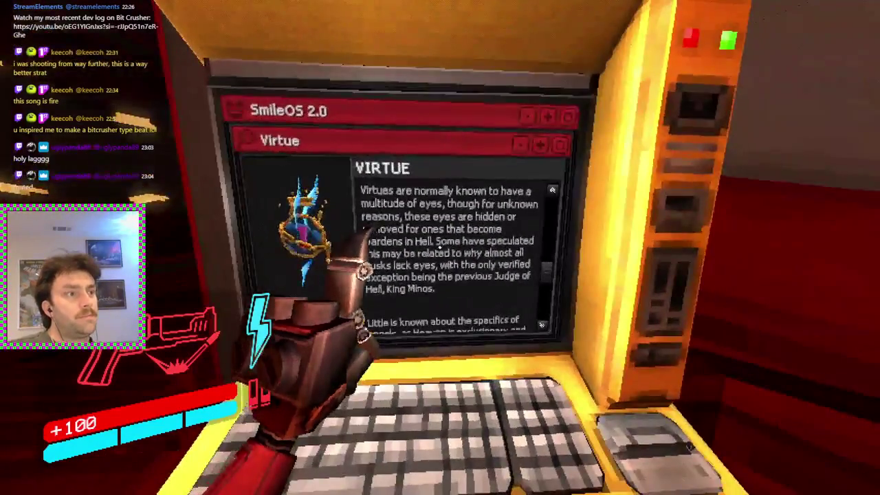
Step: Read the remaining Virtue text up close, then return to the Enemies grid
key(w)
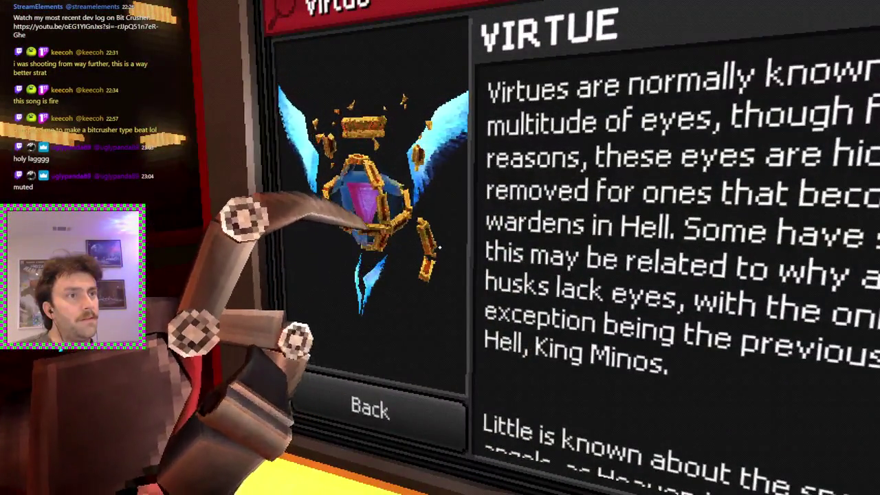
key(d)
key(a)
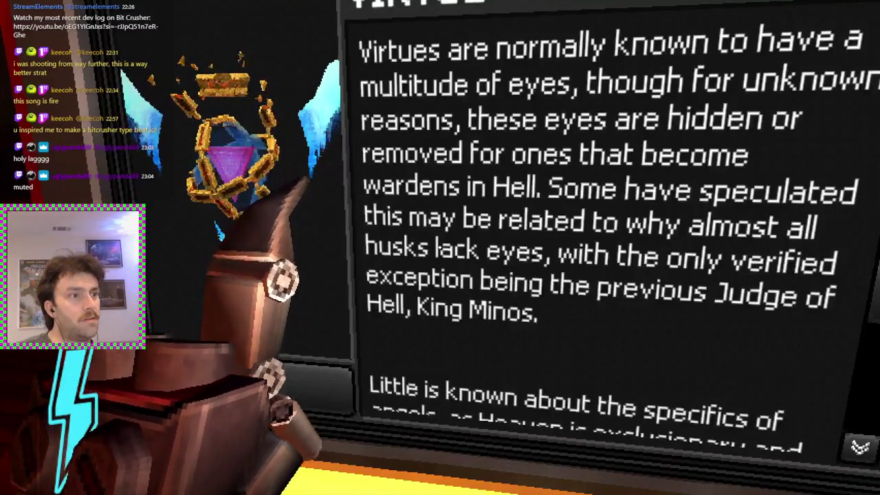
key(s)
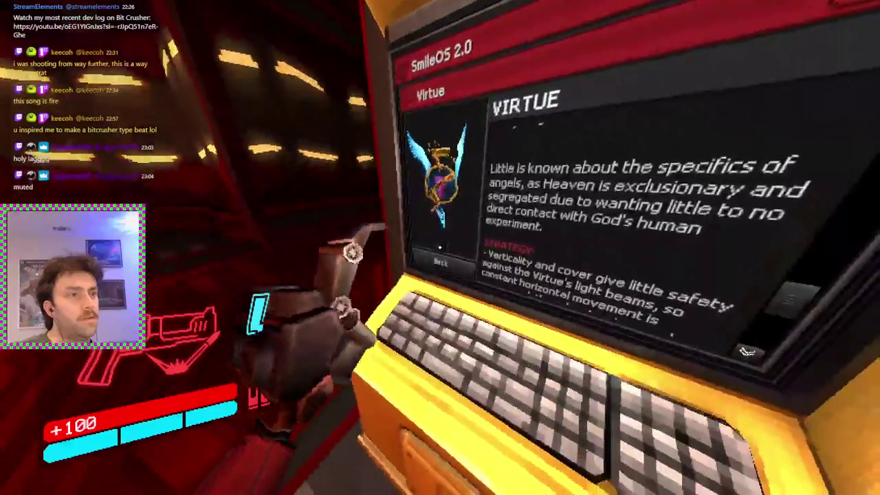
click(368, 299)
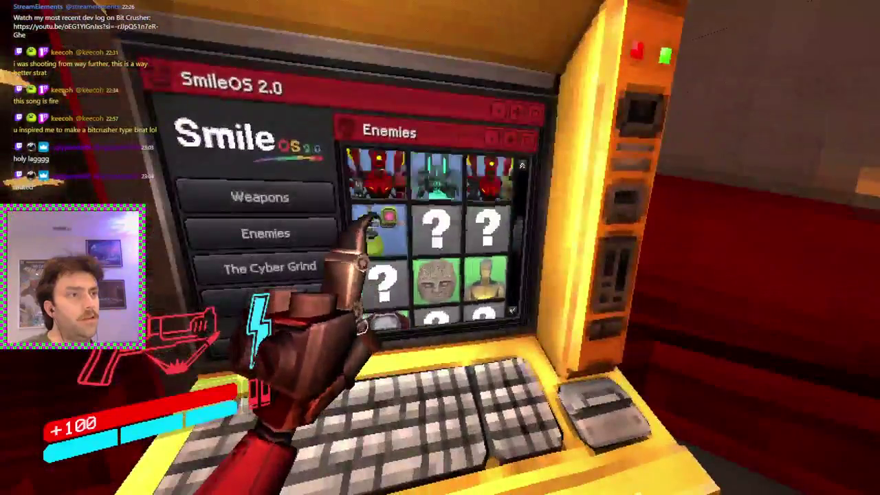
Step: Move toward and away from the terminal to frame the Enemies grid
scroll(433, 234, up, 5)
key(w)
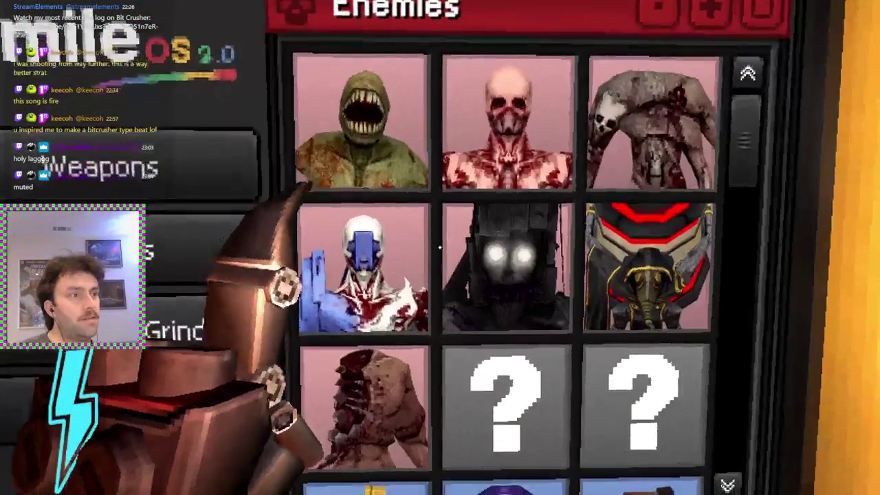
key(s)
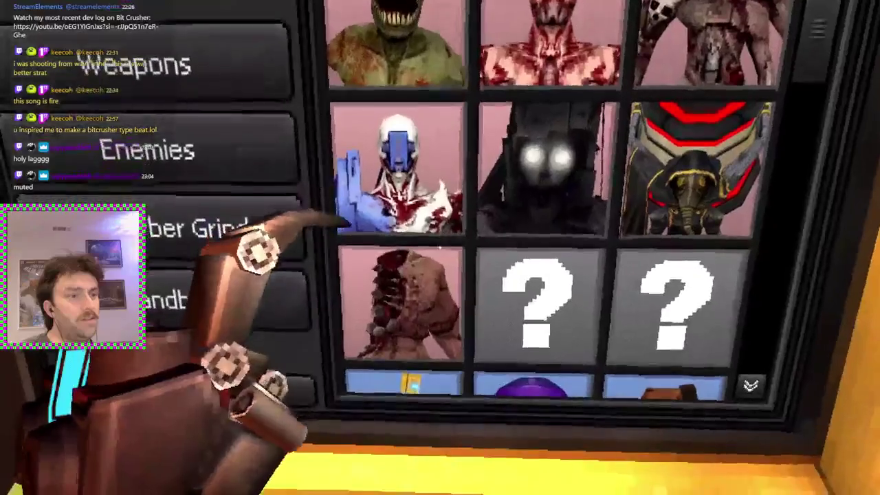
key(w)
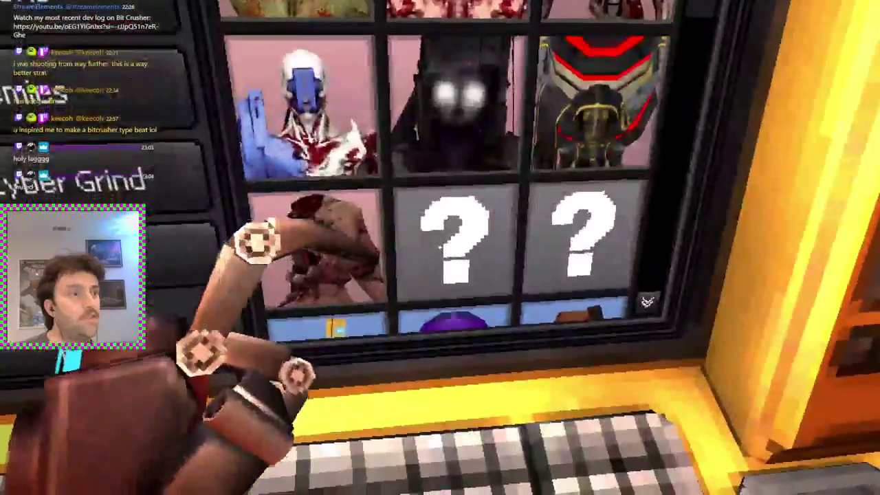
key(s)
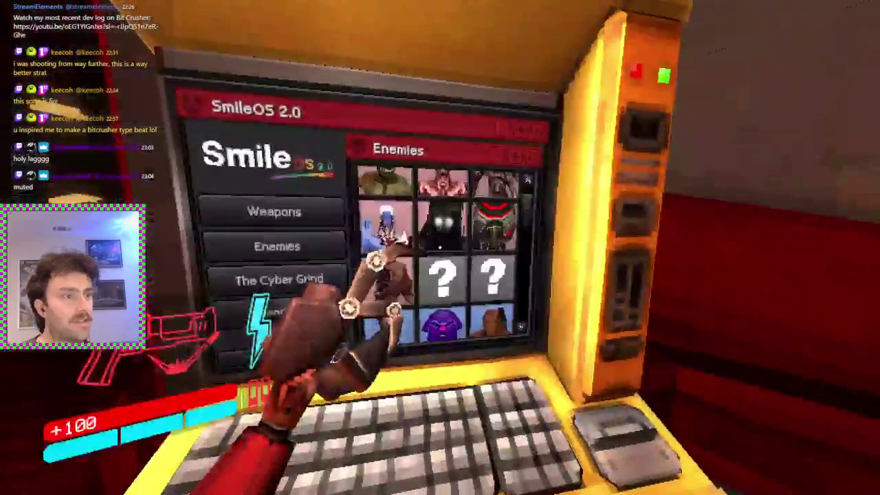
Step: Scroll up and down through the terminal's Enemies grid to browse the bestiary
scroll(440, 261, down, 2)
scroll(440, 261, down, 1)
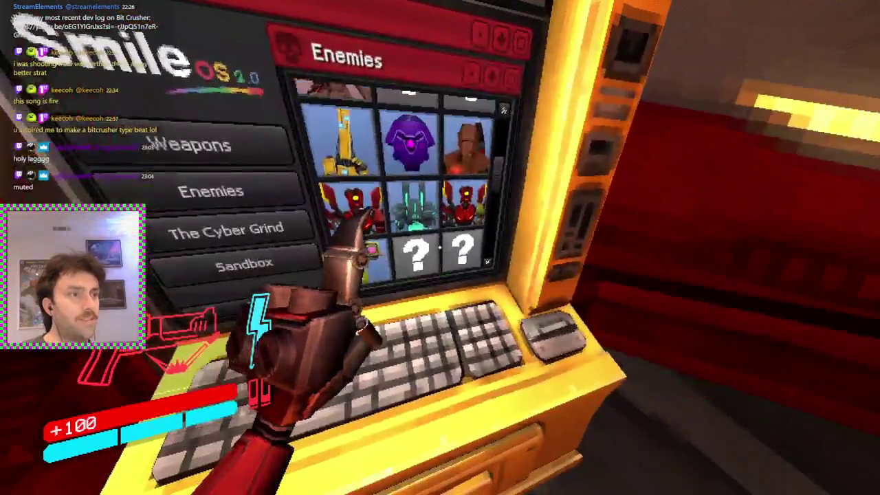
key(w)
key(s)
scroll(433, 213, down, 5)
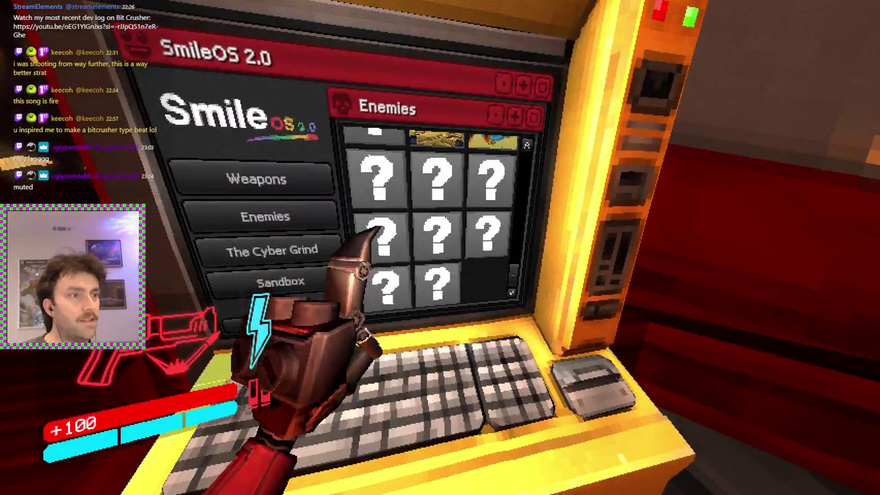
scroll(440, 248, up, 2)
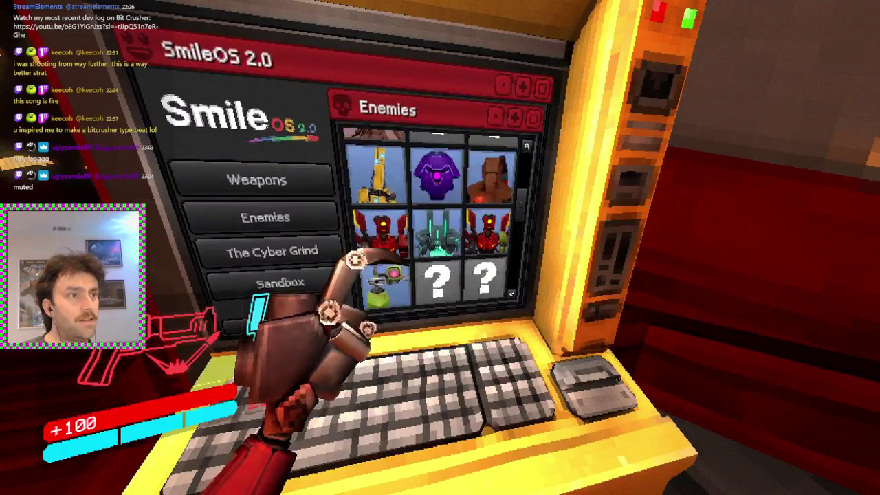
scroll(440, 247, up, 1)
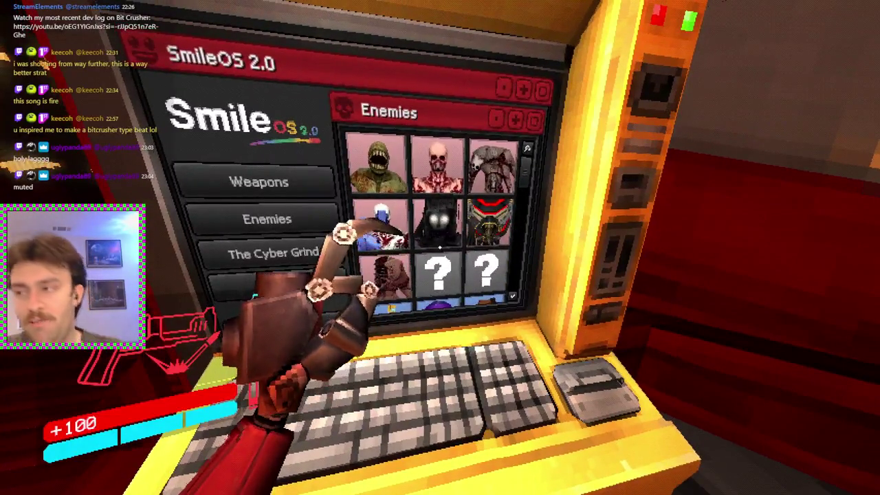
scroll(433, 227, down, 5)
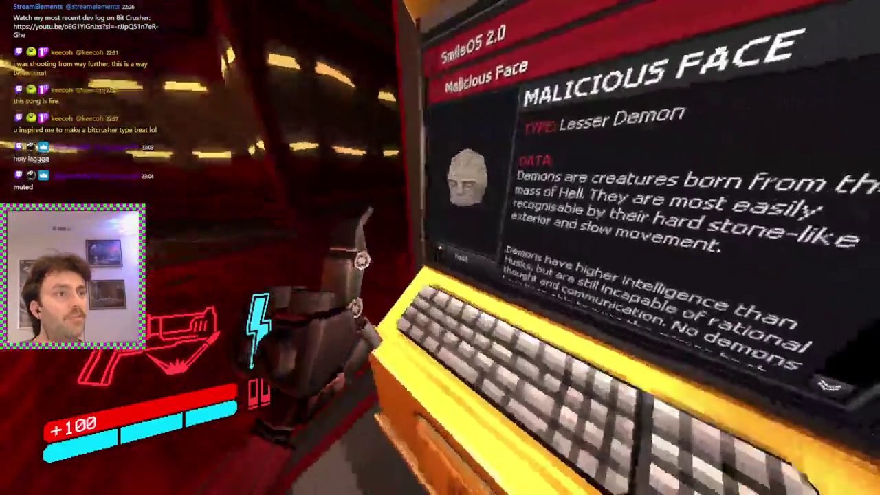
key(Escape)
scroll(461, 220, down, 1)
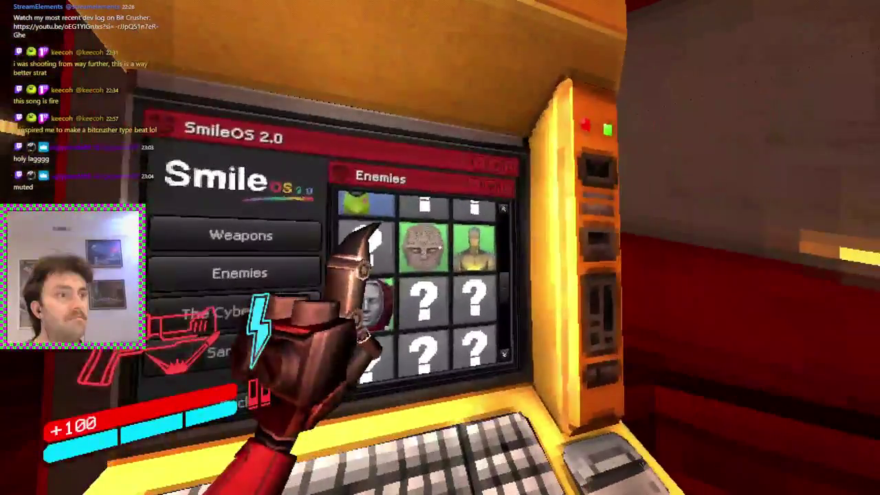
click(424, 246)
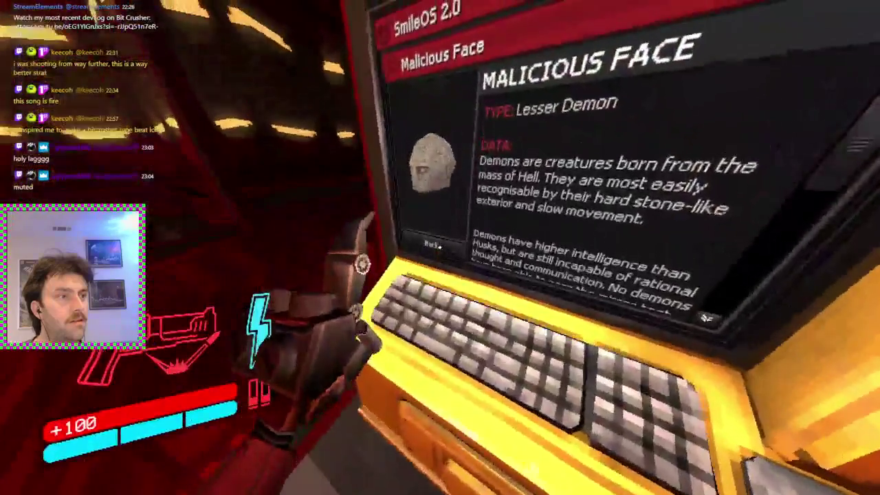
click(363, 263)
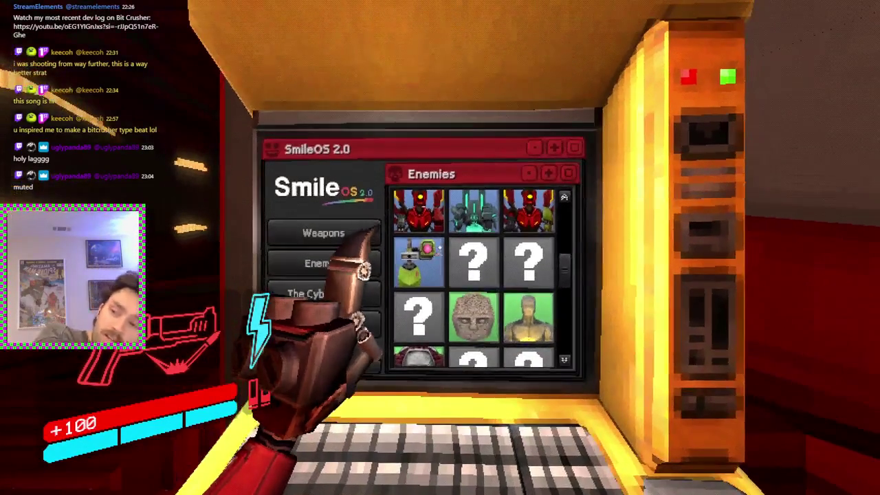
scroll(474, 275, down, 1)
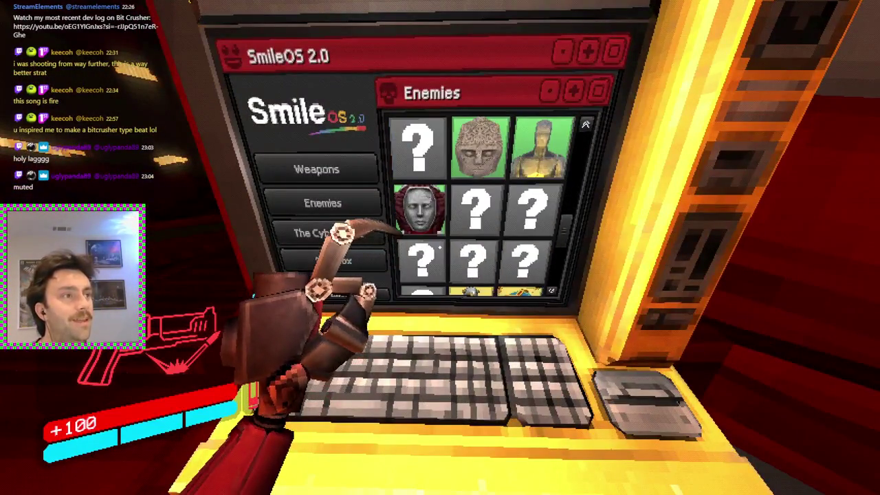
scroll(440, 247, down, 2)
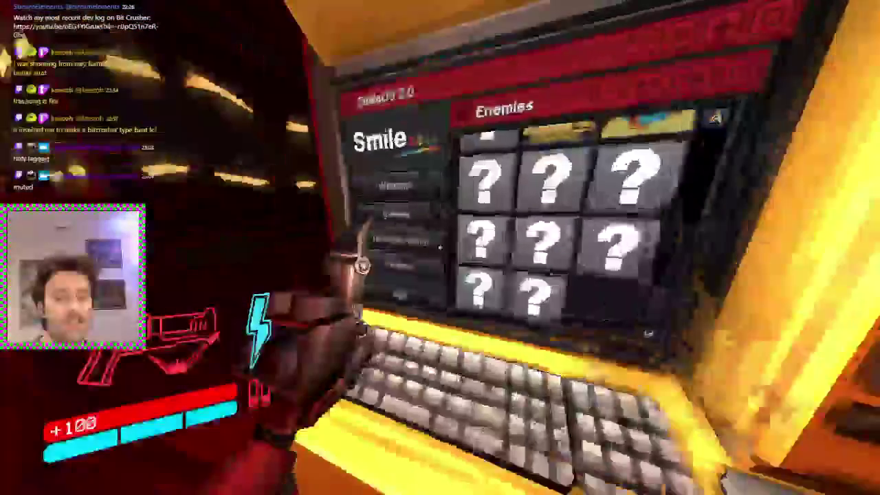
key(s)
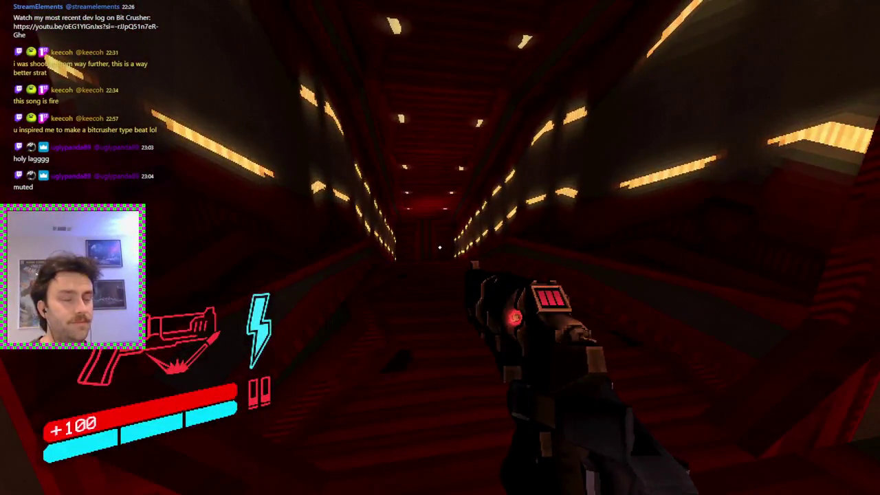
key(w)
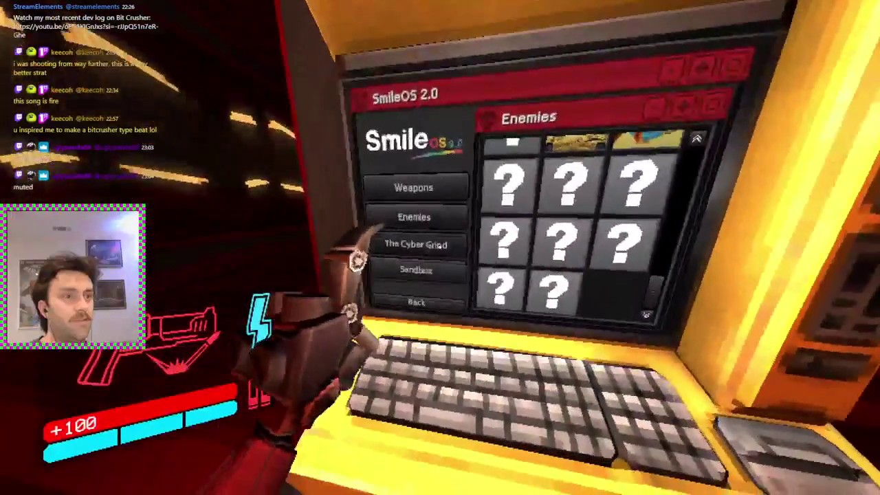
click(440, 248)
Step: Open the Nailgun variants in the SmileOS terminal and set Overheat to Unequipped
click(439, 248)
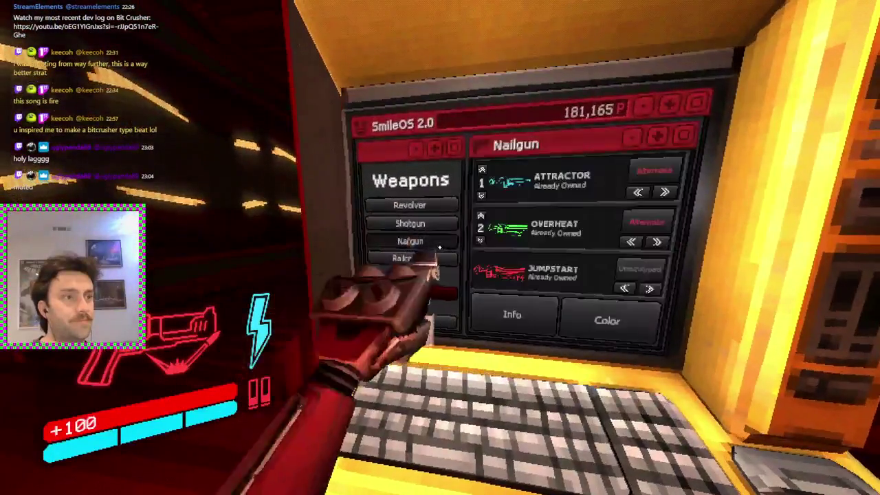
key(w)
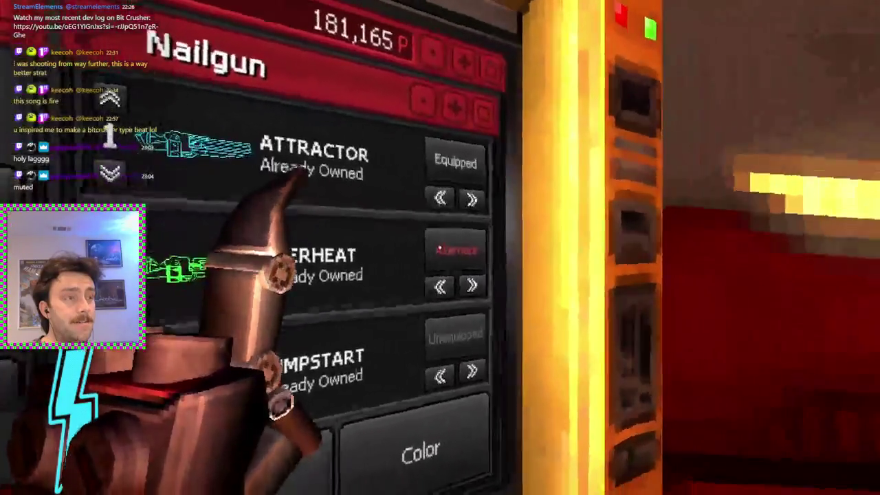
click(439, 246)
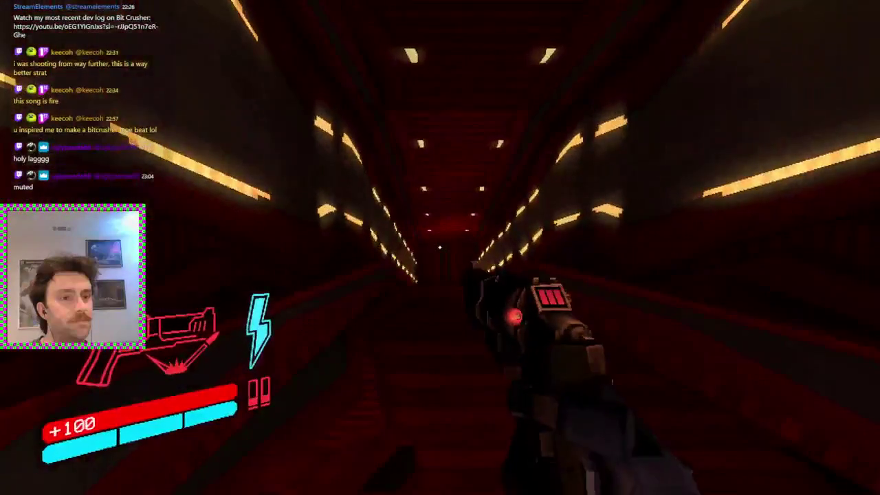
scroll(440, 247, down, 1)
Step: Fire, then cycle through the weapons with the mouse wheel, ending on the red revolver
scroll(440, 247, up, 1)
click(439, 248)
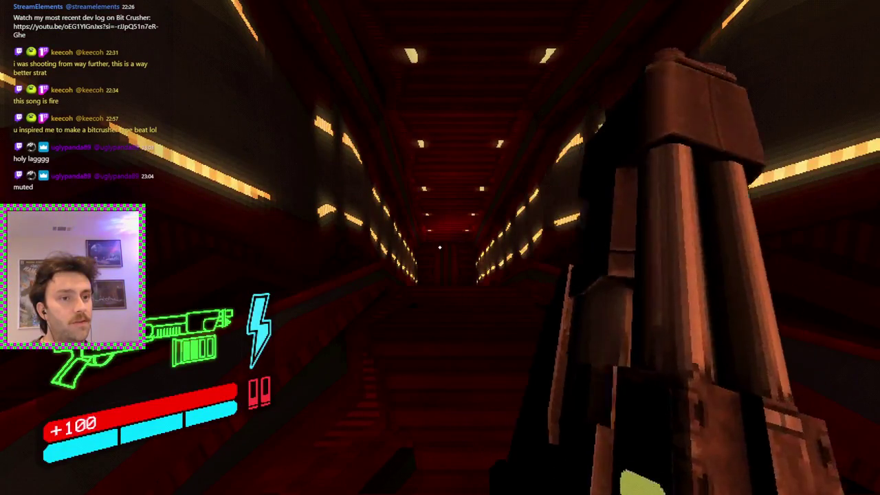
scroll(439, 247, up, 1)
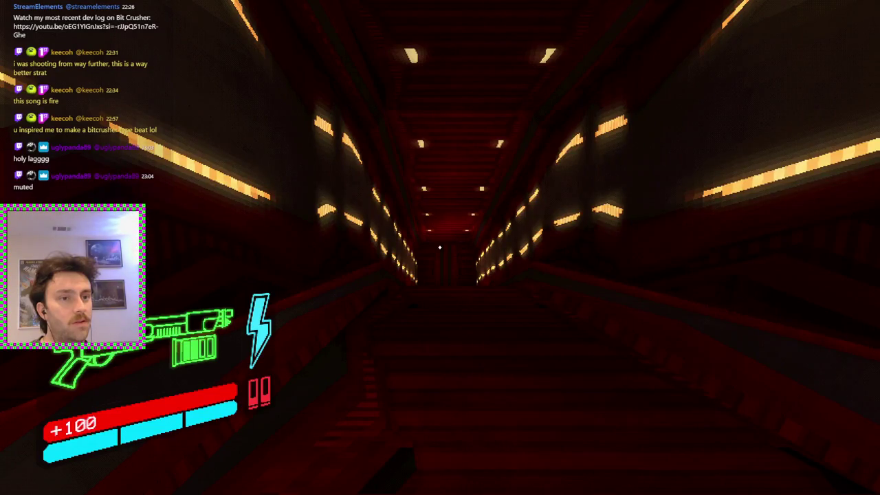
scroll(440, 247, down, 1)
scroll(440, 248, up, 1)
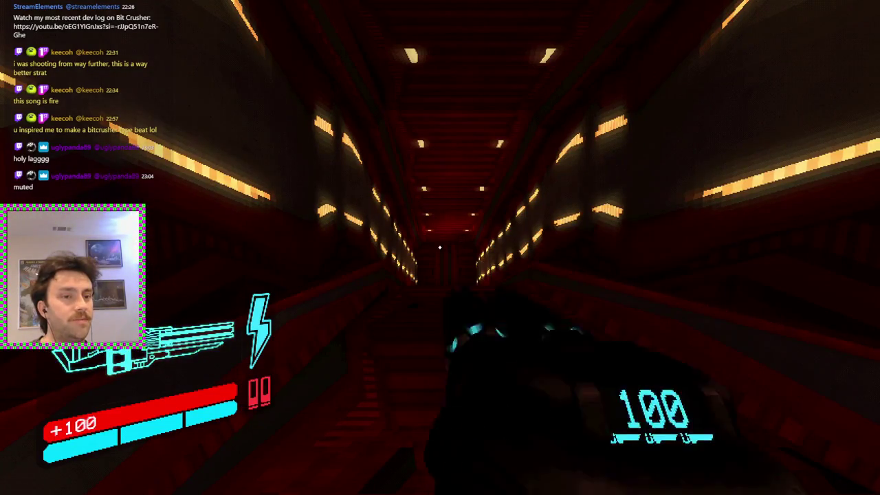
scroll(440, 248, down, 1)
scroll(440, 248, down, 1)
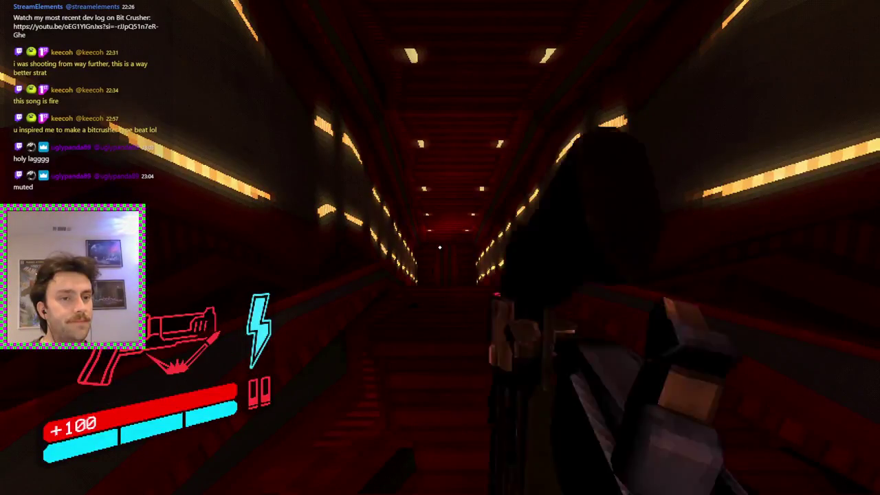
scroll(440, 247, up, 1)
scroll(440, 248, up, 1)
scroll(440, 248, up, 1)
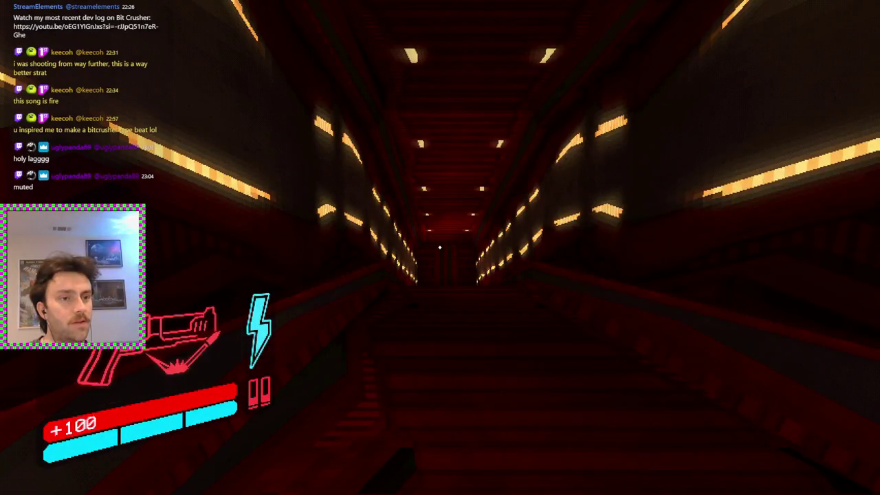
scroll(440, 248, up, 1)
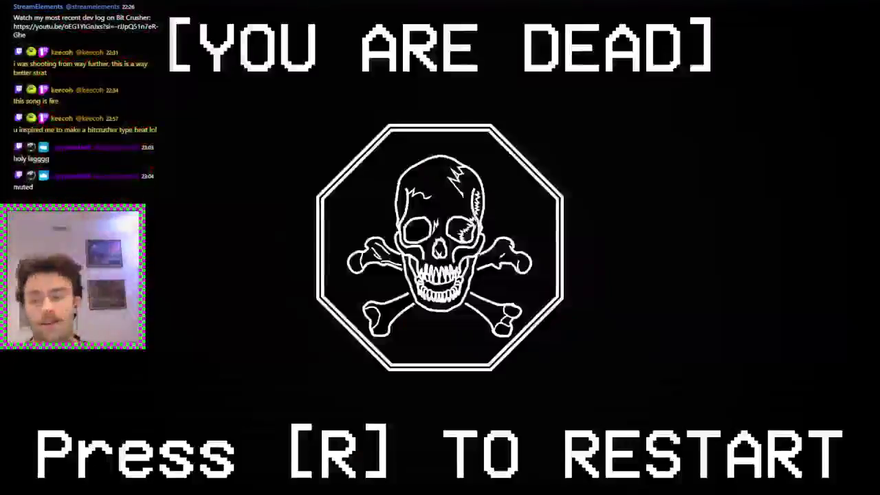
Step: Restart and clear level 1-1 with all S ranks in 3:49.843, then pause
key(r)
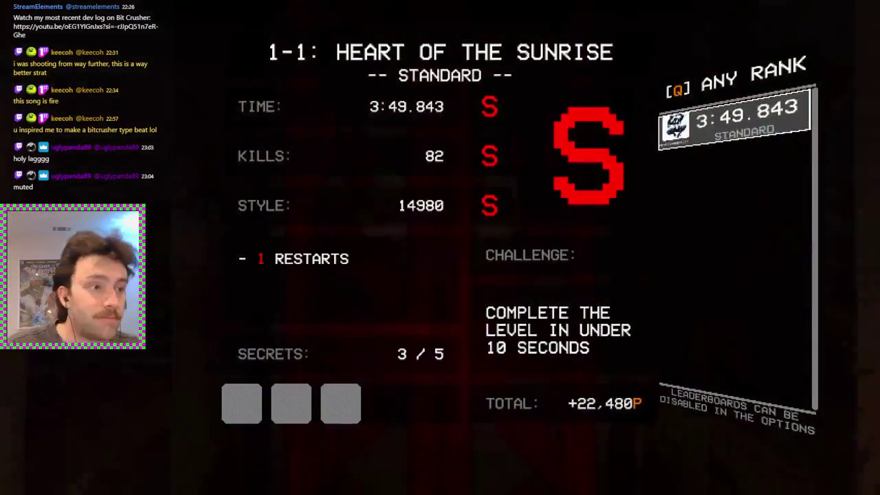
key(Escape)
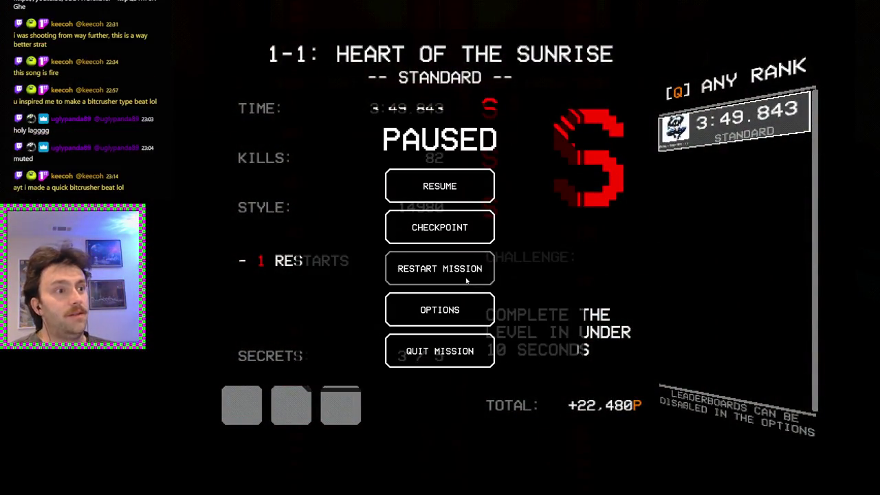
Step: Cancel the restart prompt and quit the mission to the main menu
click(464, 278)
click(398, 273)
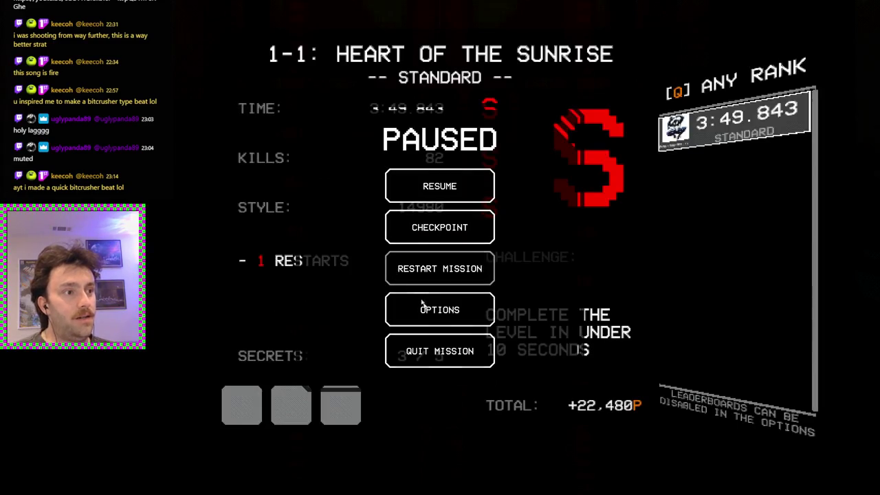
click(440, 351)
click(501, 279)
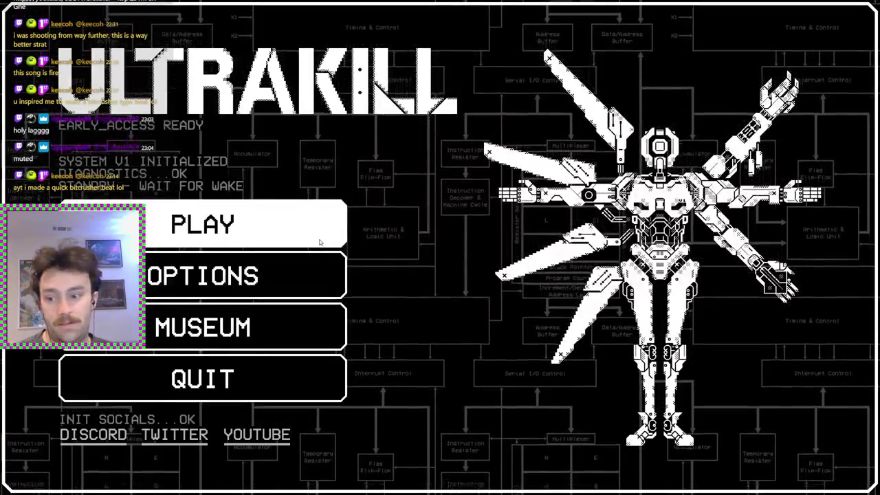
Step: Start a new Standard-difficulty game and reach the ACT I: INFINITE HYPERDEATH level select
click(319, 242)
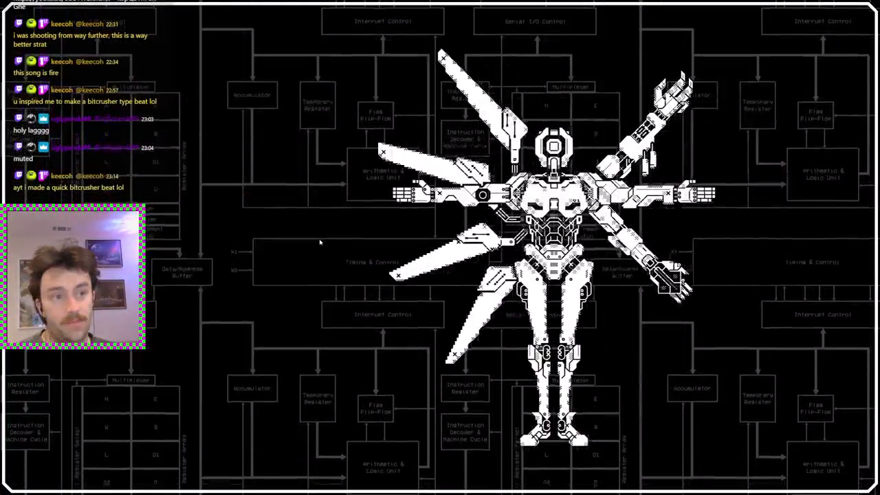
click(290, 234)
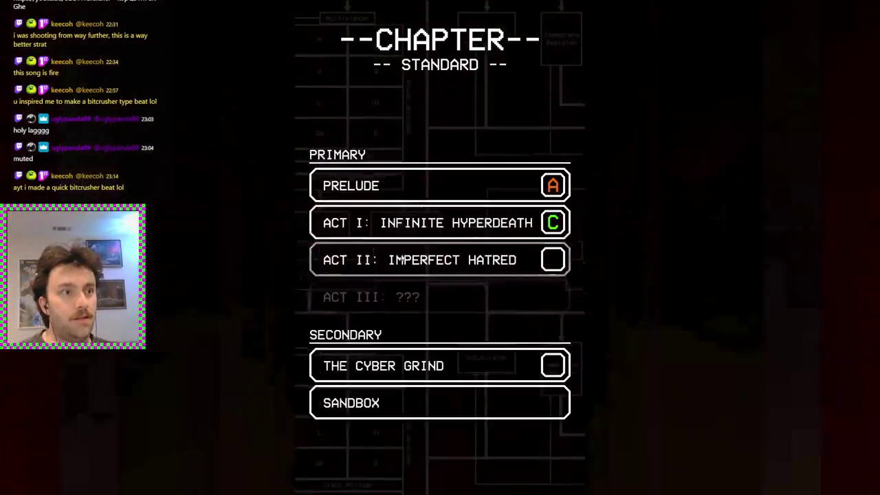
click(424, 222)
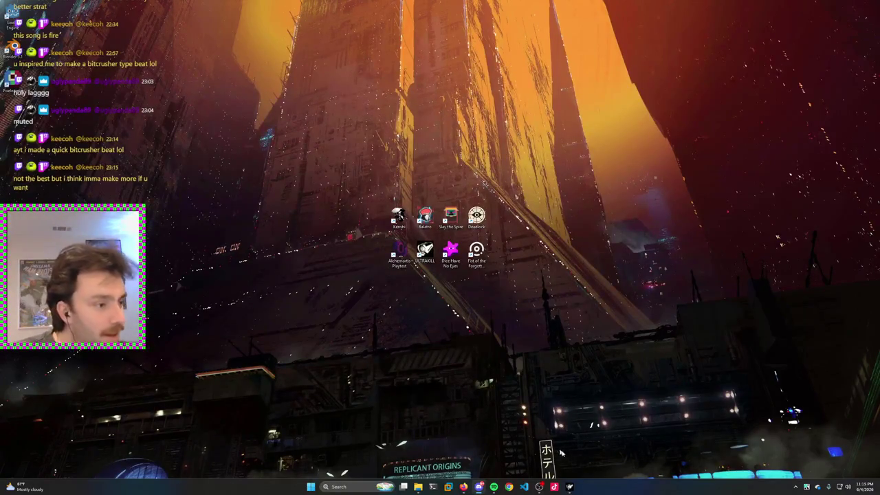
Step: Restore the ULTRAKILL window from the taskbar
click(571, 485)
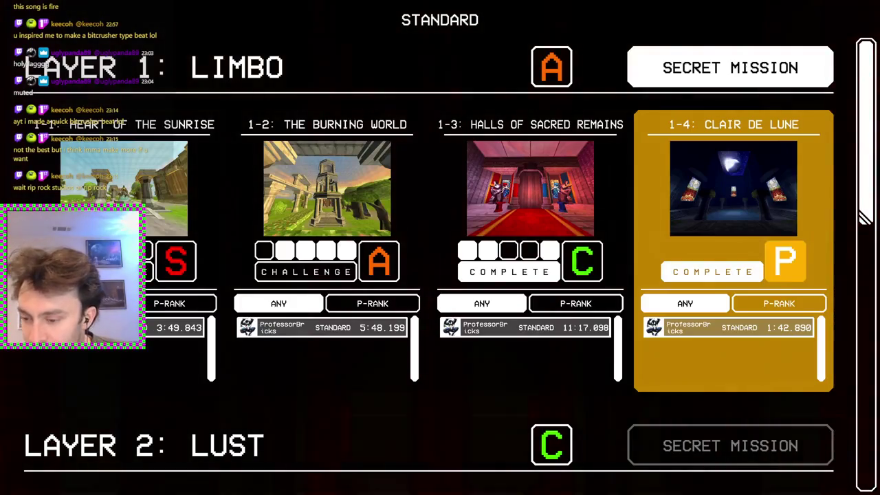
Step: Leave the level select for the desktop, return to it briefly, then switch back to the desktop
key(alt+F4)
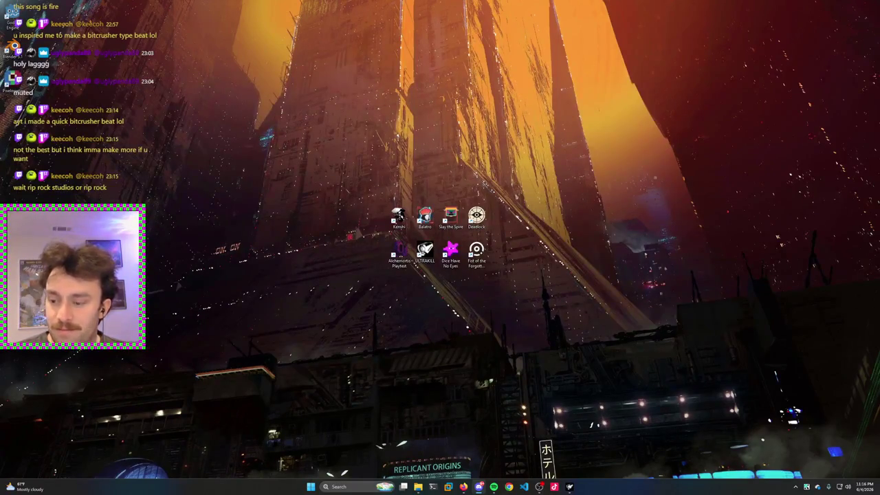
key(alt+Tab)
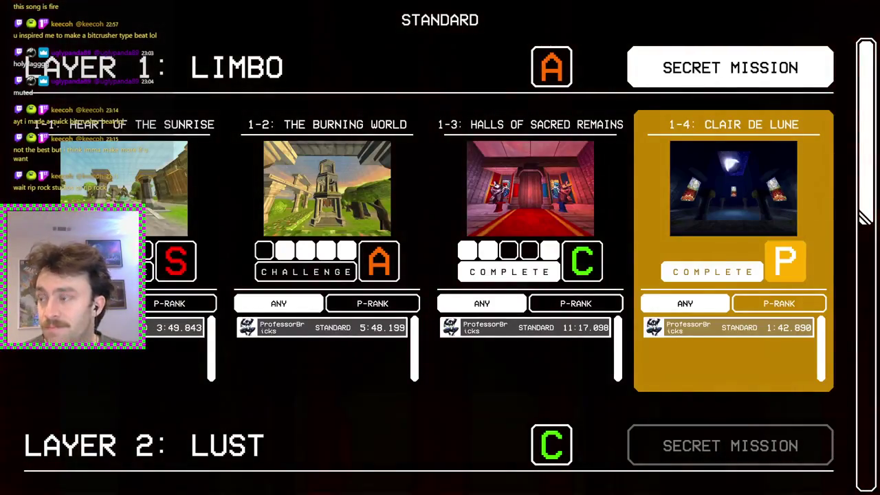
key(alt+Tab)
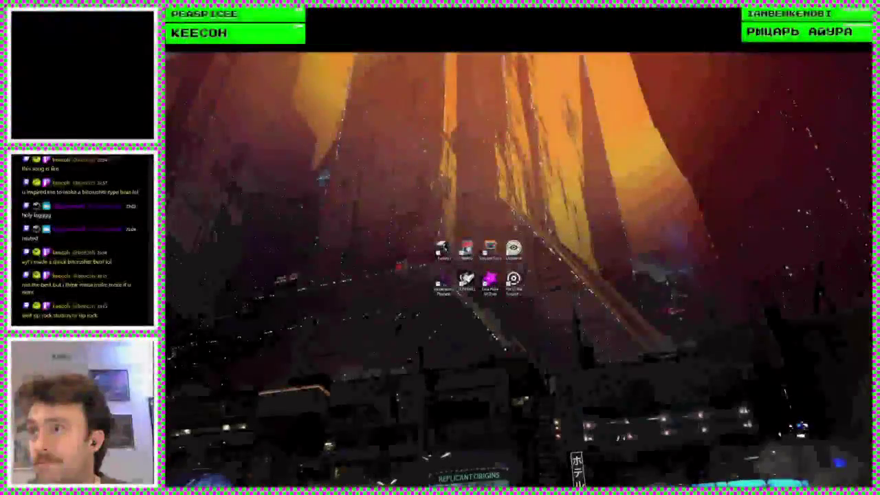
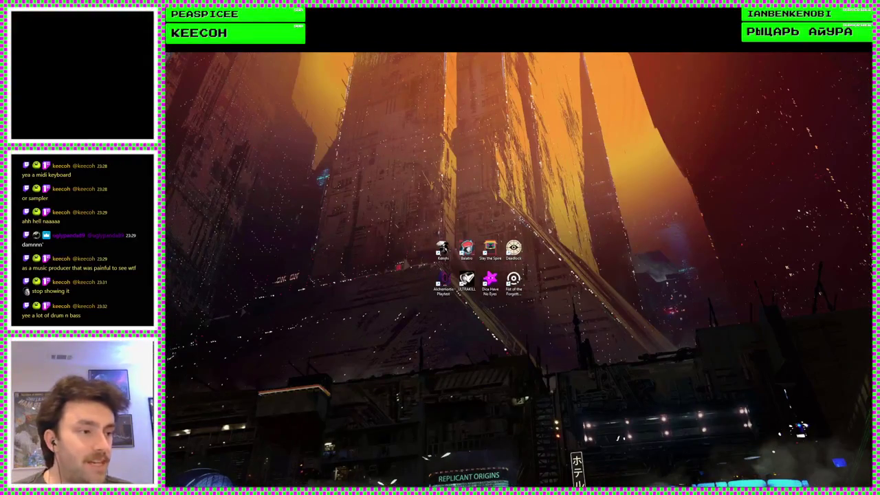
Step: Switch from the Windows desktop back into the ULTRAKILL window and let the level load
key(alt+Tab)
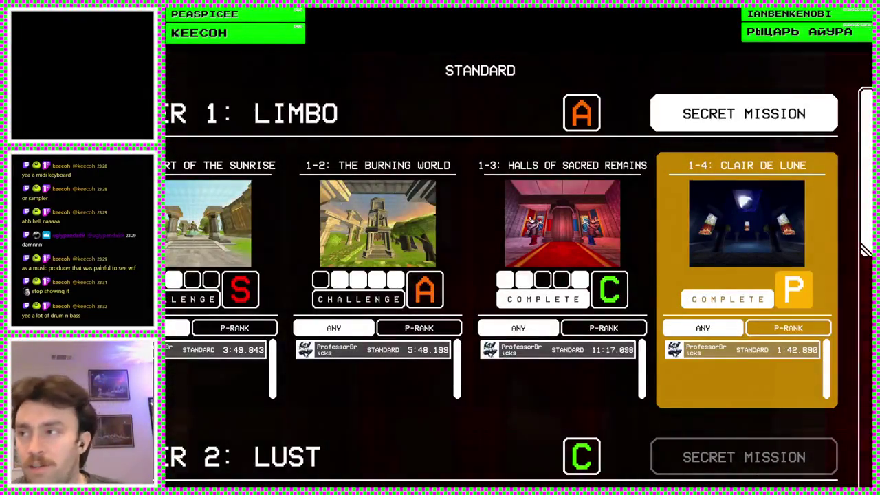
key(alt+Tab)
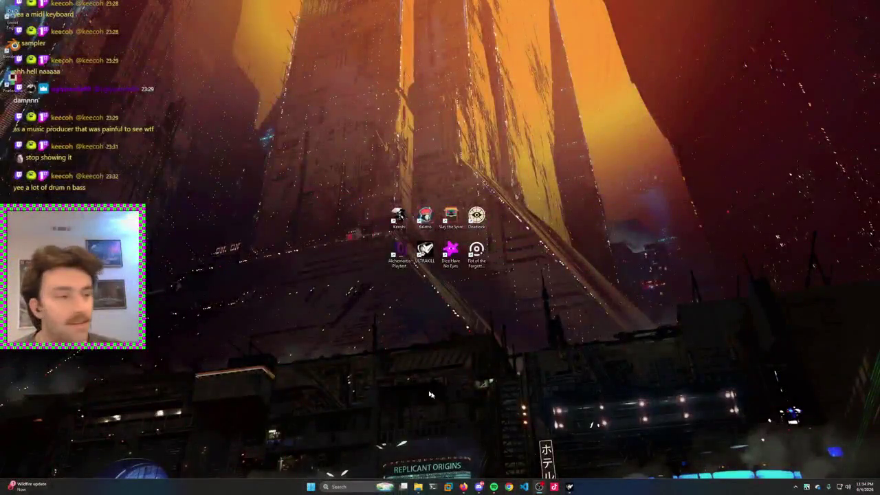
click(569, 486)
click(458, 369)
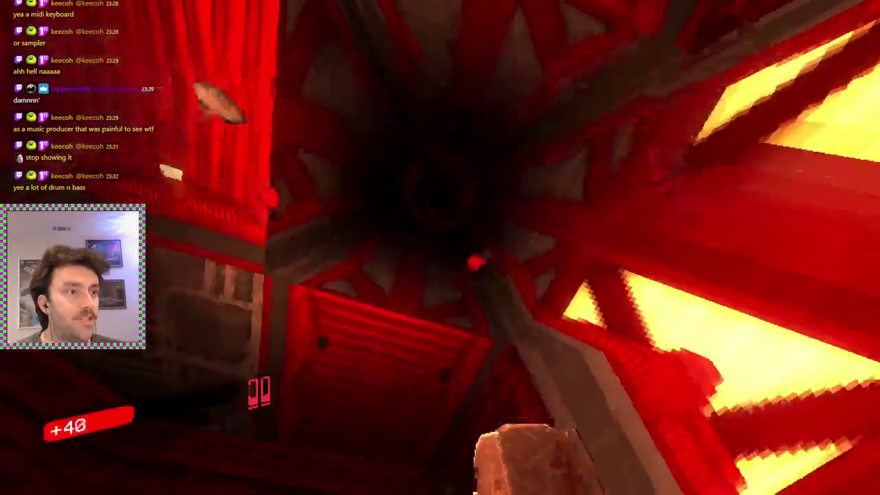
Step: Pause and quit the current mission, confirming QUIT
key(Escape)
click(465, 348)
click(522, 275)
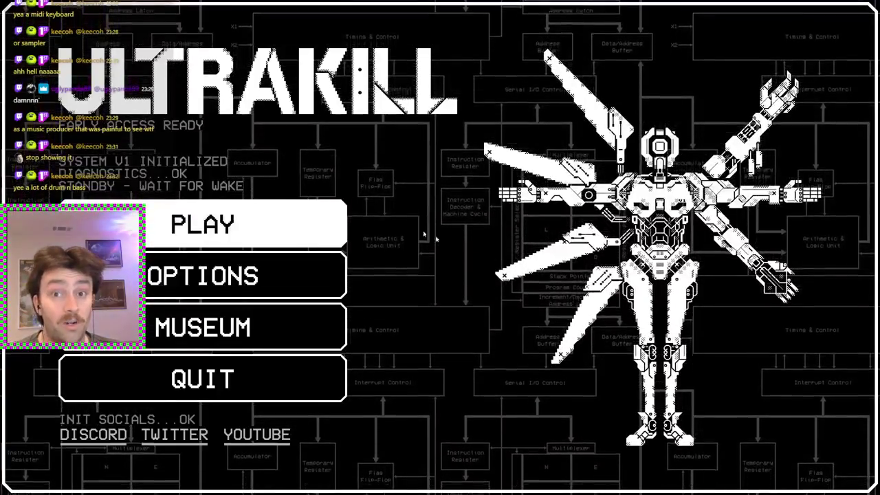
Step: Start level 1-1 Heart of the Sunrise on Standard difficulty from Act I: Infinite Hyperdeath
click(306, 210)
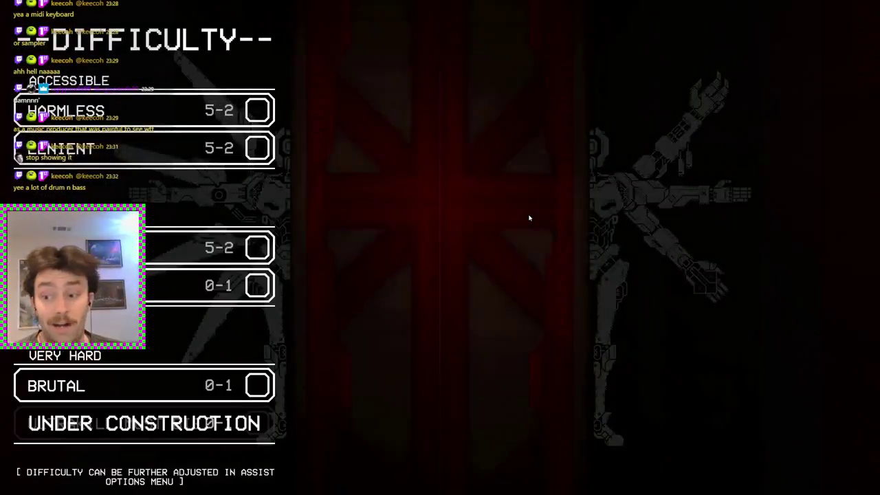
click(248, 247)
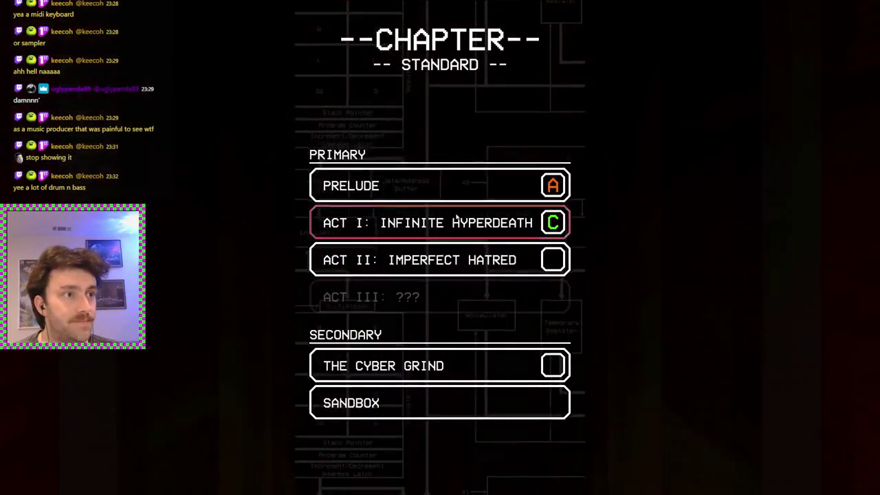
click(484, 221)
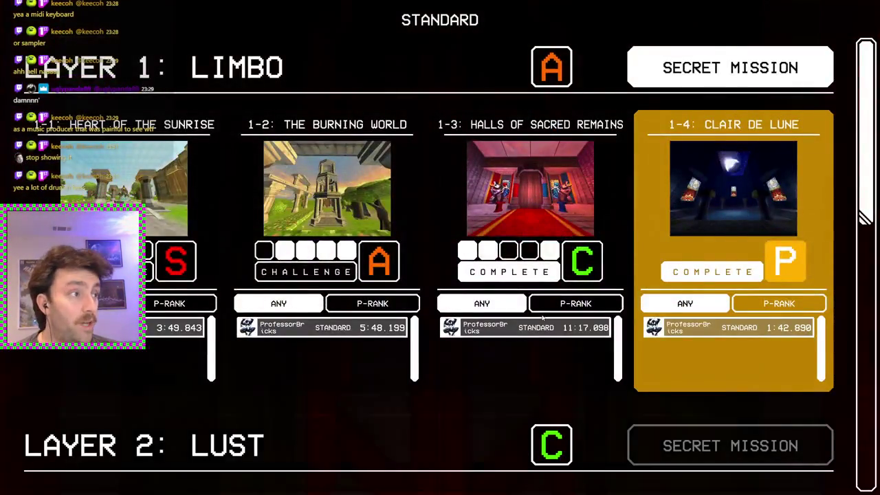
scroll(545, 331, down, 5)
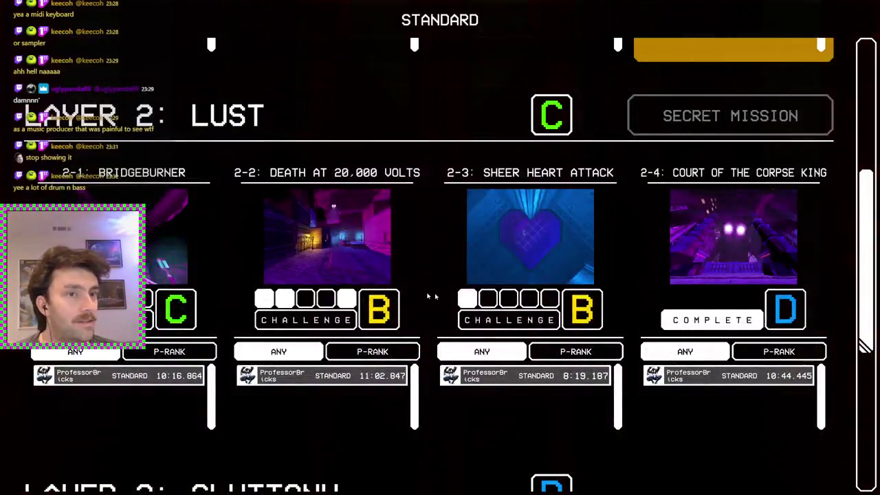
scroll(410, 162, up, 5)
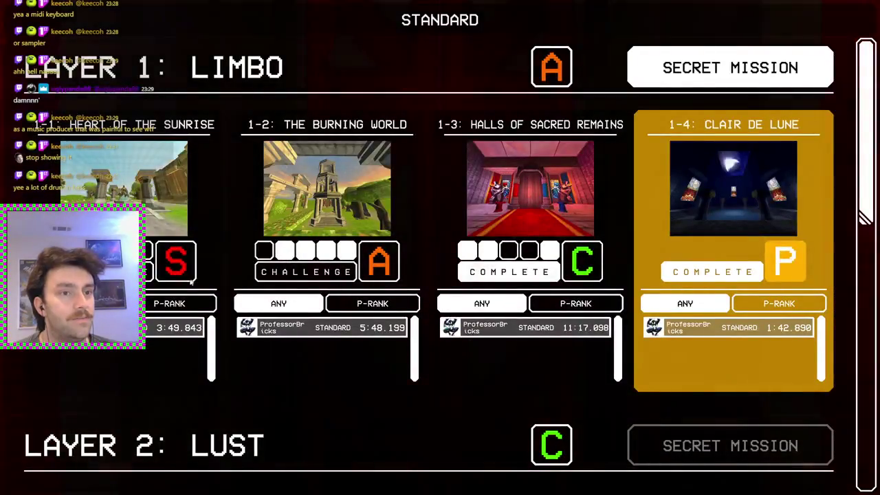
click(145, 203)
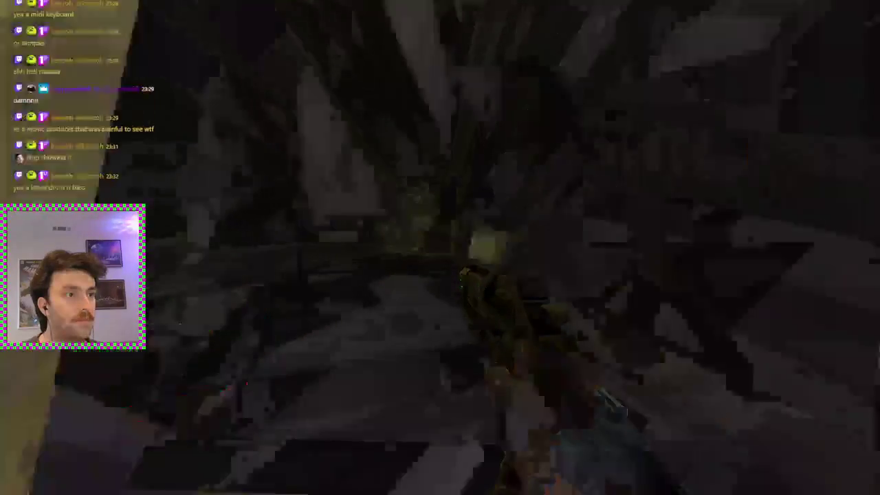
Step: Play 1-1 Heart of the Sunrise briefly, then pause the mission with Esc
key(Escape)
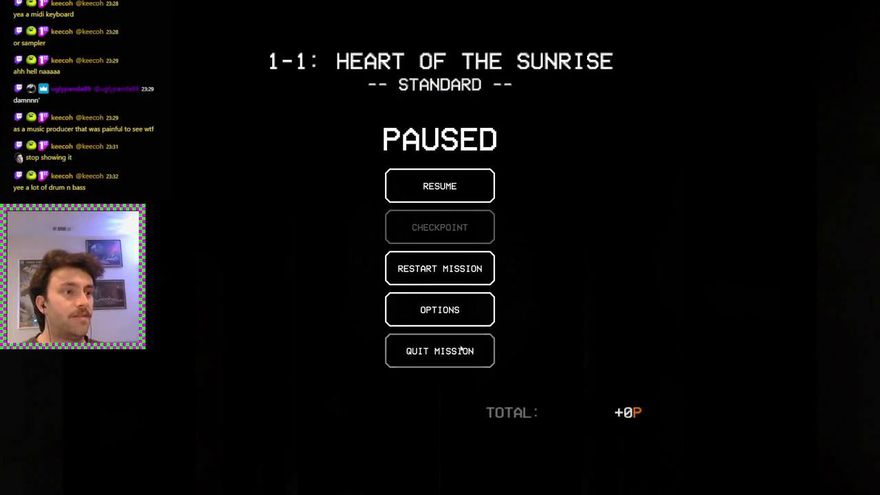
Step: Quit the paused mission and relaunch 1-1 Heart of the Sunrise on Standard from Act I
click(459, 349)
click(470, 275)
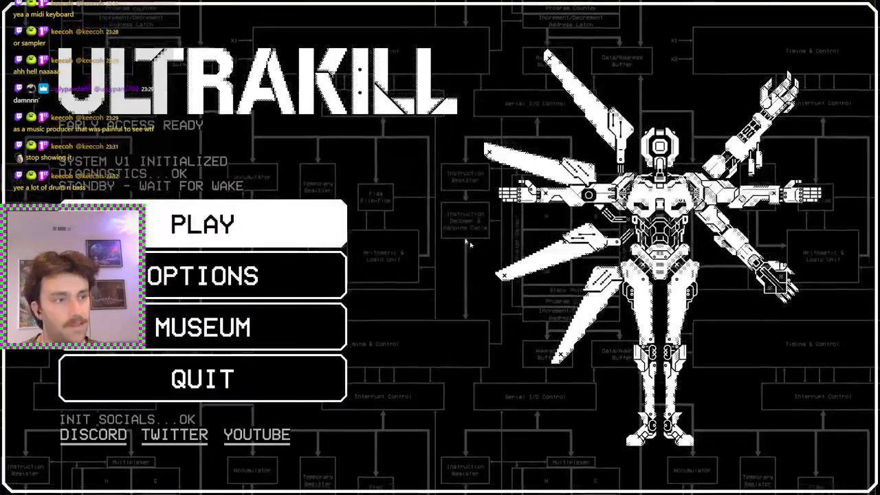
click(253, 224)
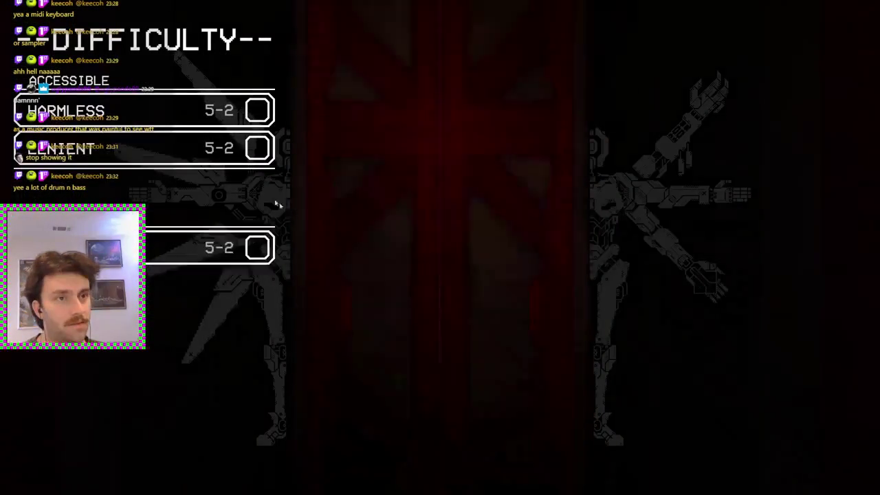
click(253, 245)
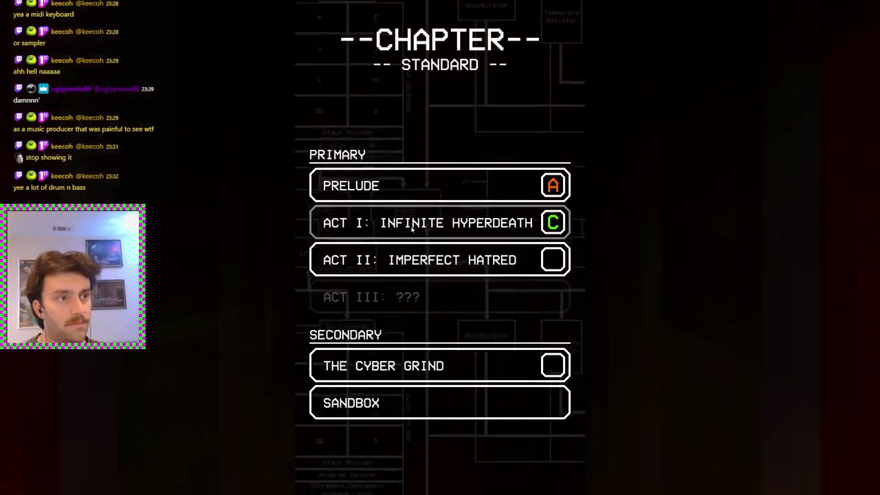
click(412, 227)
click(733, 187)
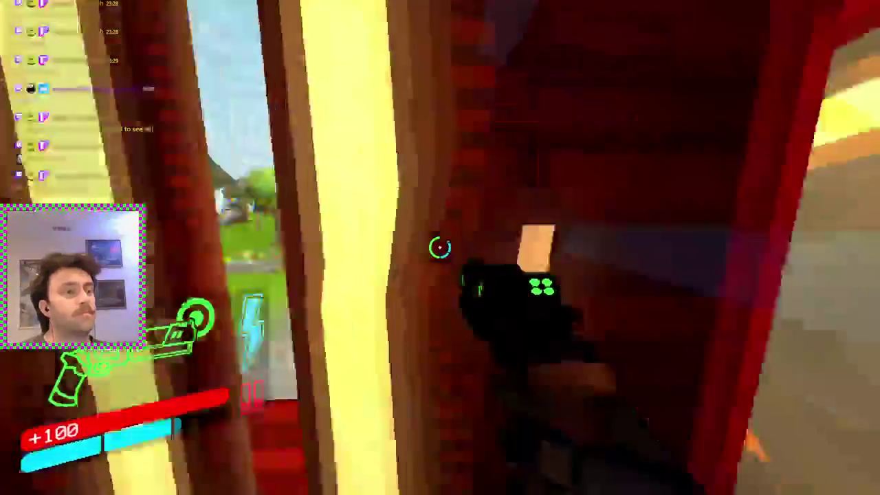
Step: Move and jump over the stump tower, across the field past the pillar, to the stone tower doorway
key(w)
key(space)
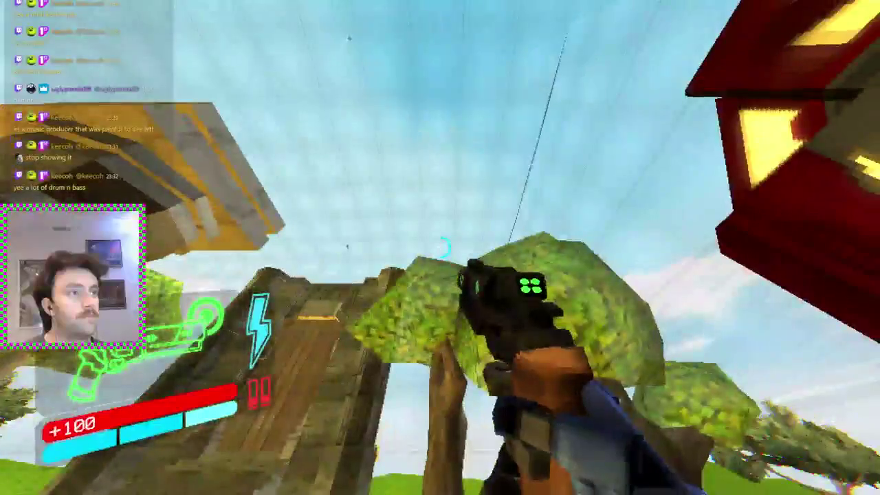
key(w)
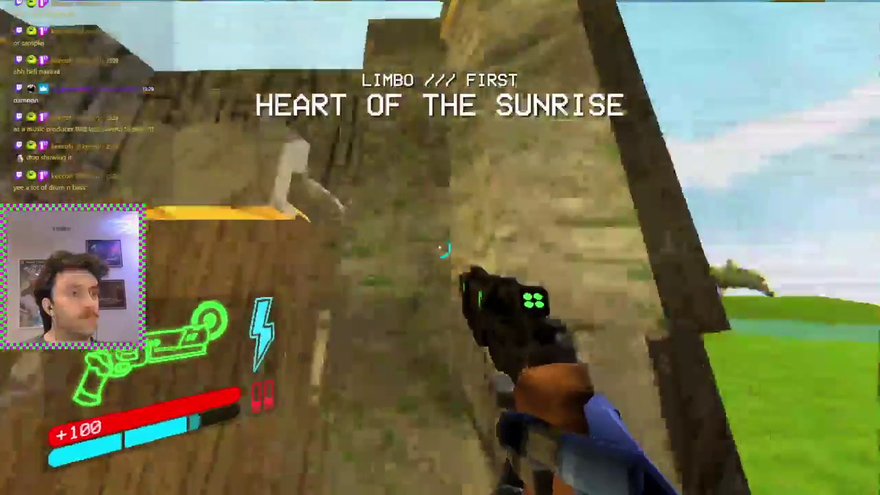
key(w)
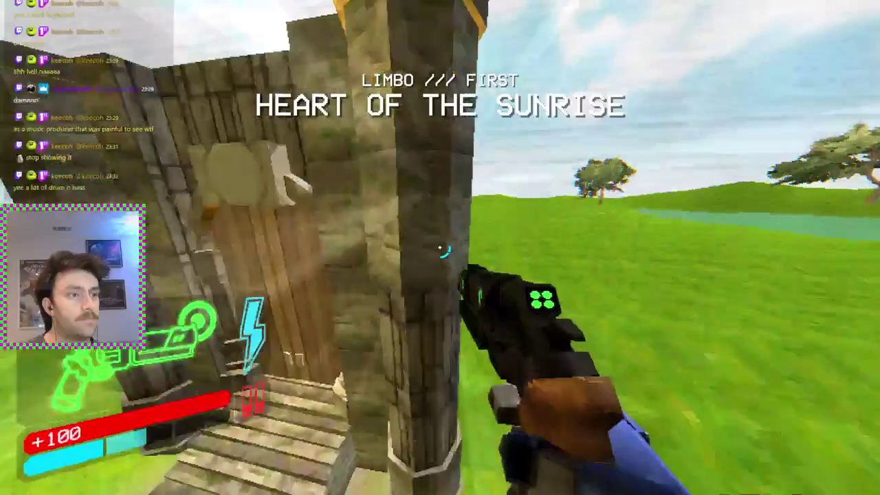
key(w)
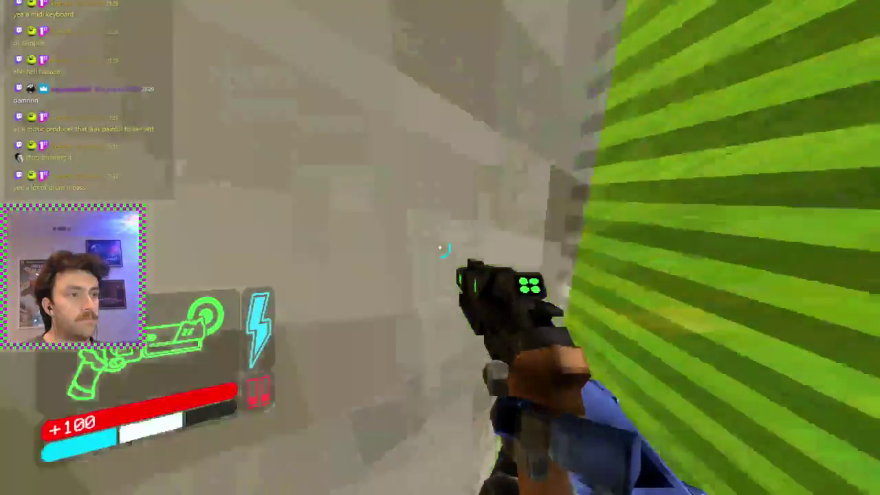
key(w)
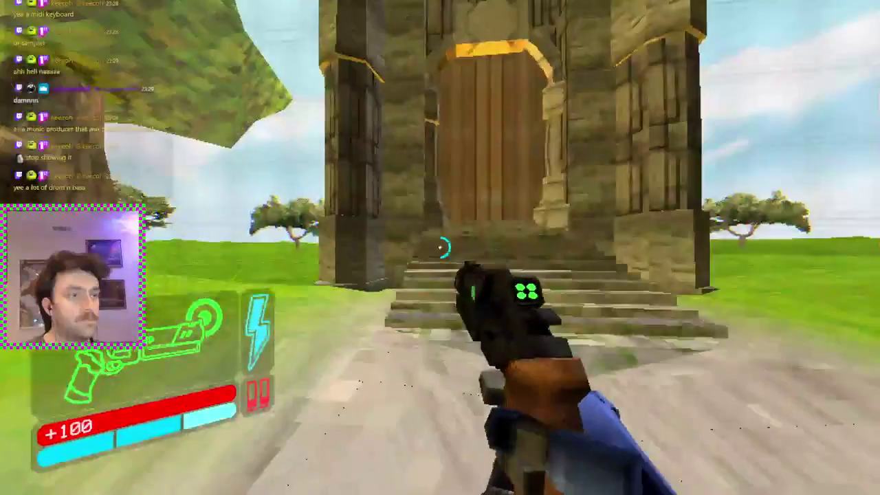